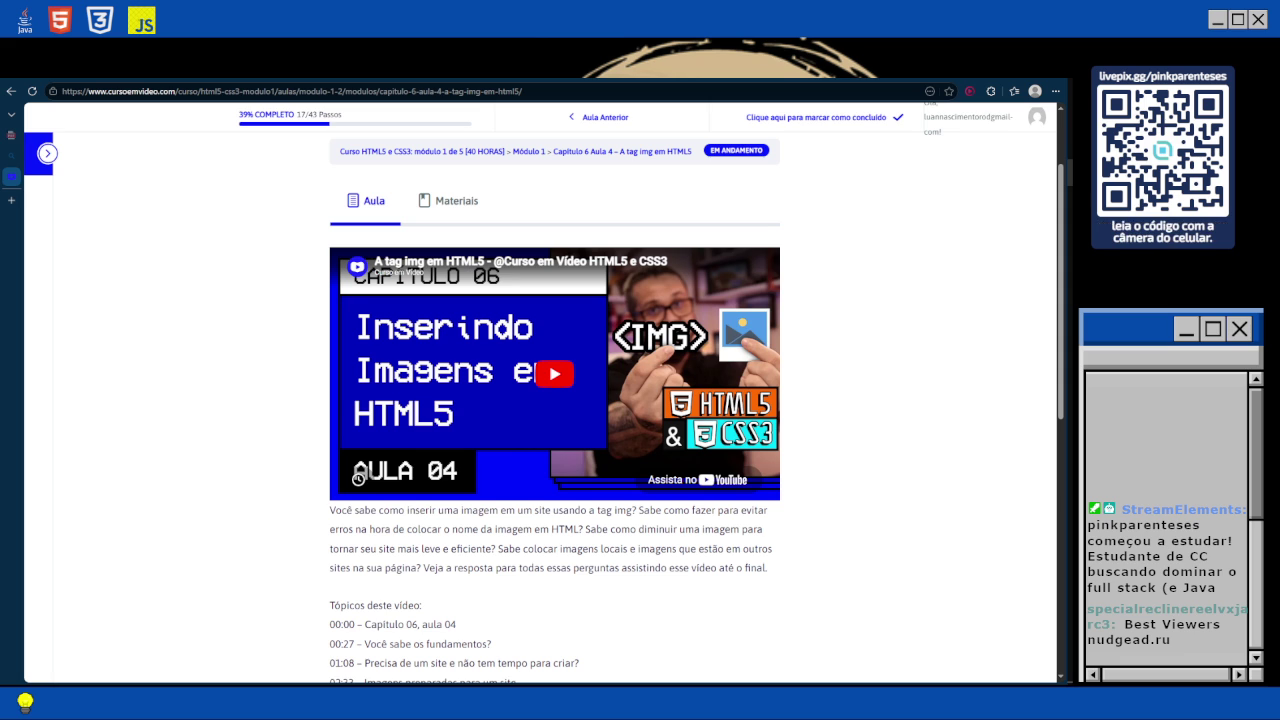
Play the 'A tag img em HTML5' lesson video full screen and watch its opening minutes.
{"action": "mouse_move", "coordinate": [12, 176]}
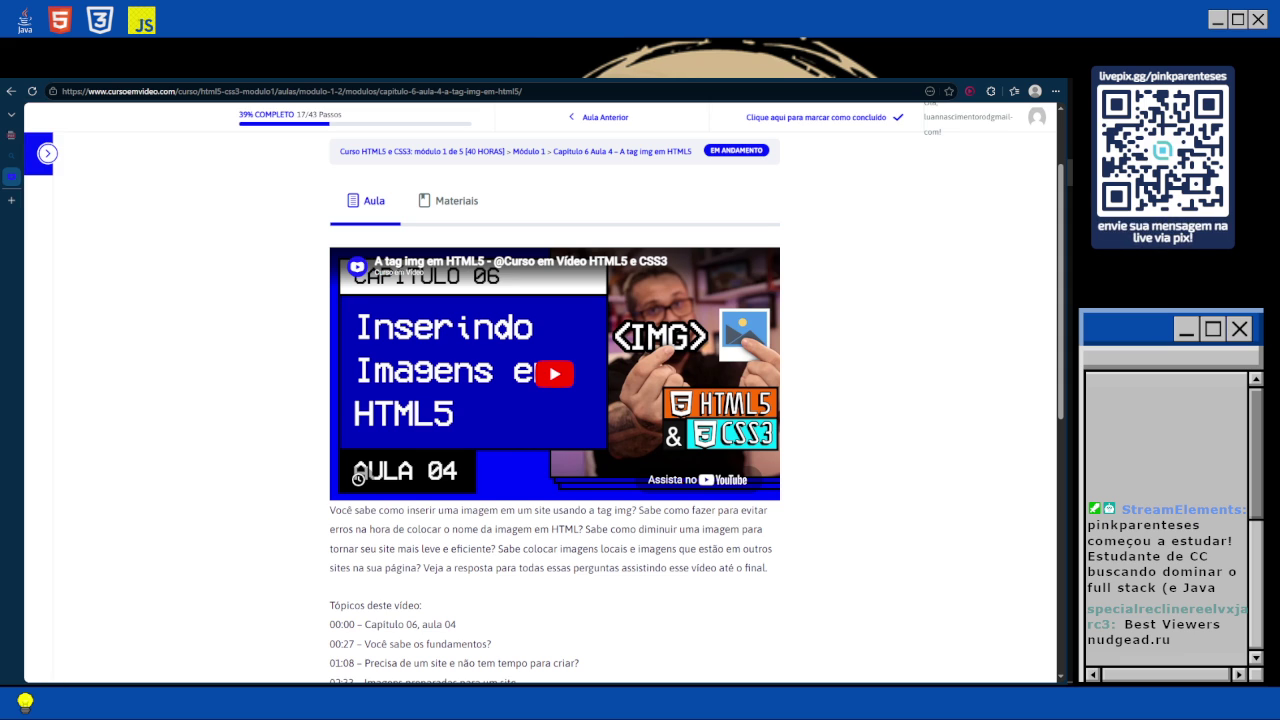
{"action": "left_click", "coordinate": [555, 374]}
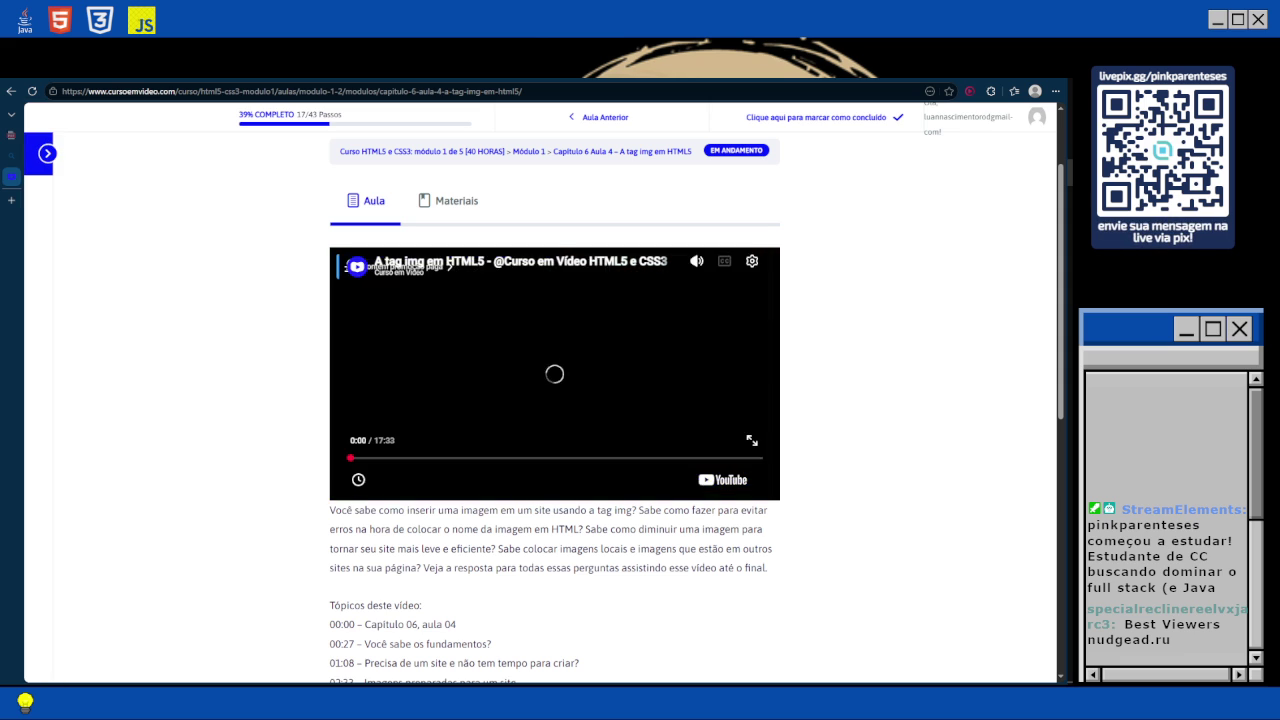
{"action": "double_click", "coordinate": [554, 373]}
{"action": "left_click", "coordinate": [554, 373]}
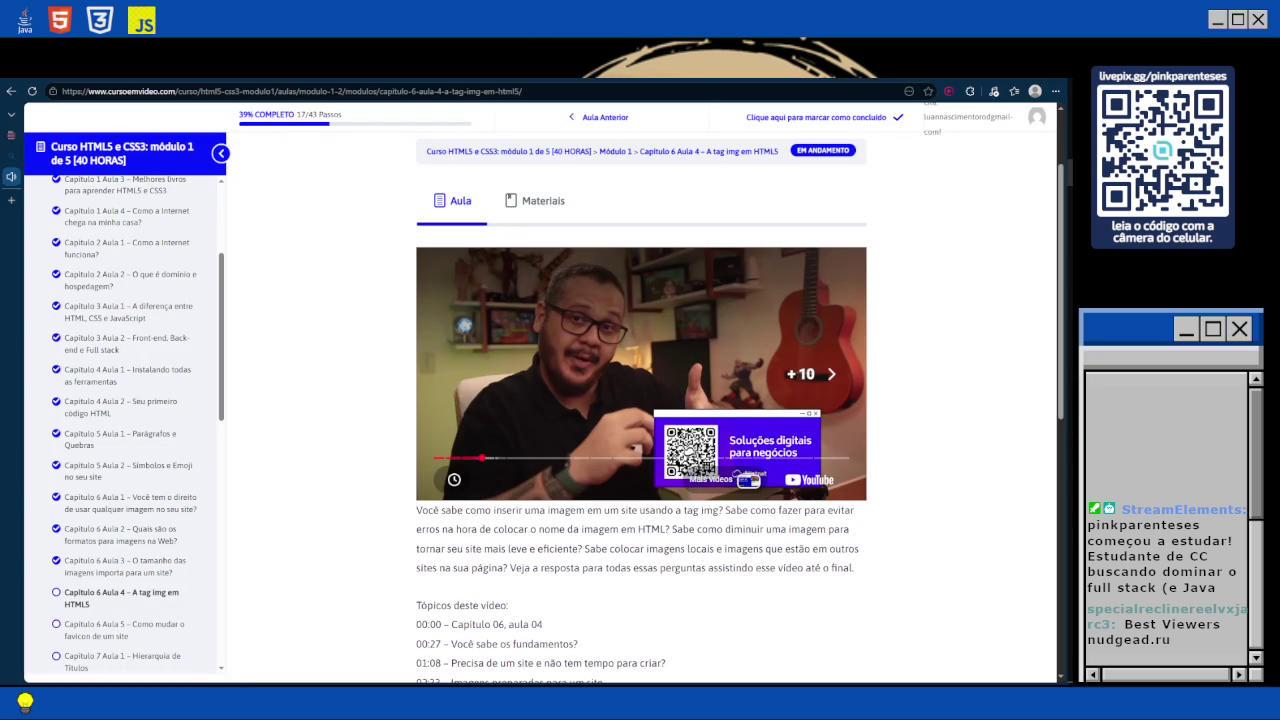
Pause the img tag lesson at 2:05, then resume it in full screen.
{"action": "key", "text": "space"}
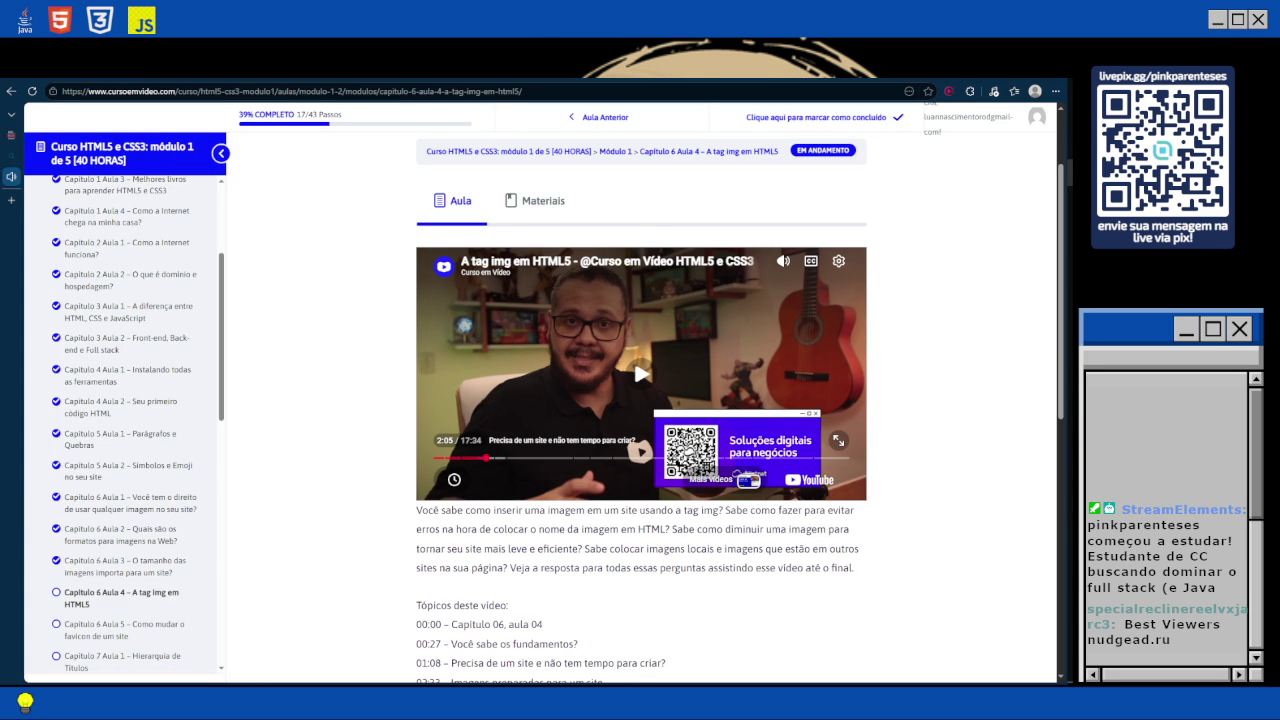
{"action": "key", "text": "space"}
{"action": "key", "text": "f"}
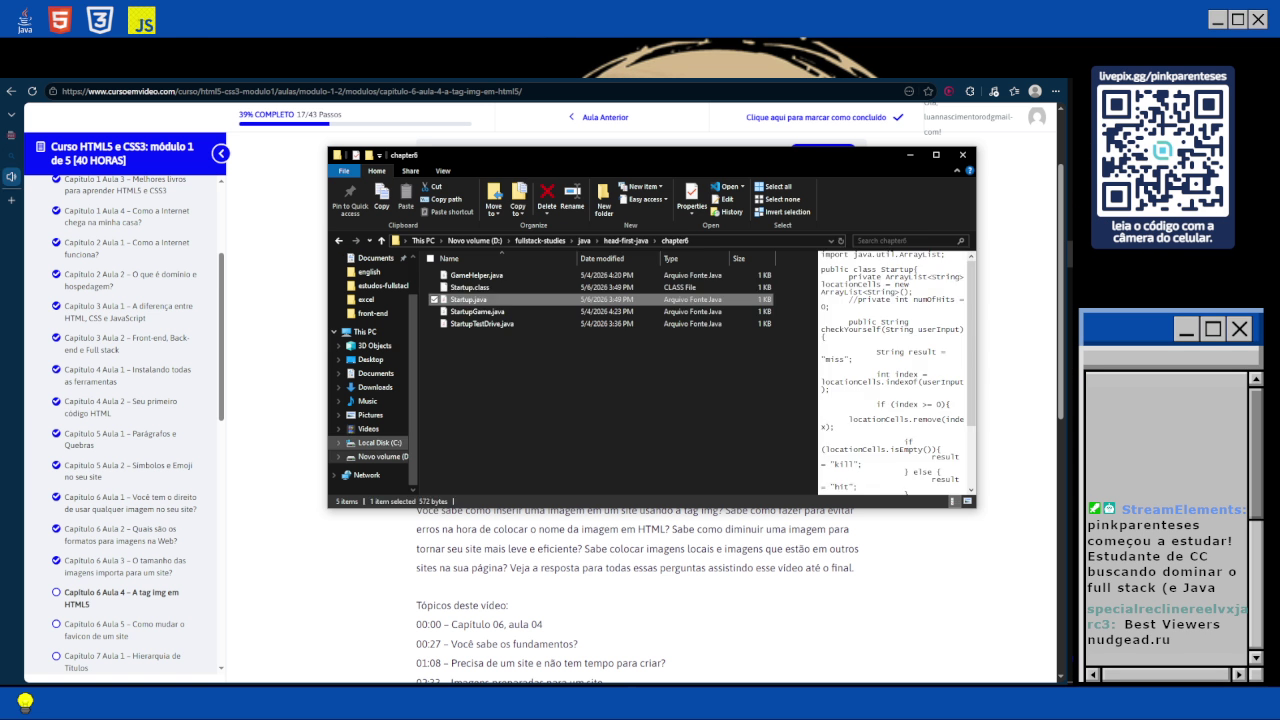
Create a new folder named ex003 in D:\fullstack-studies\html-css\exercises.
{"action": "left_click", "coordinate": [382, 456]}
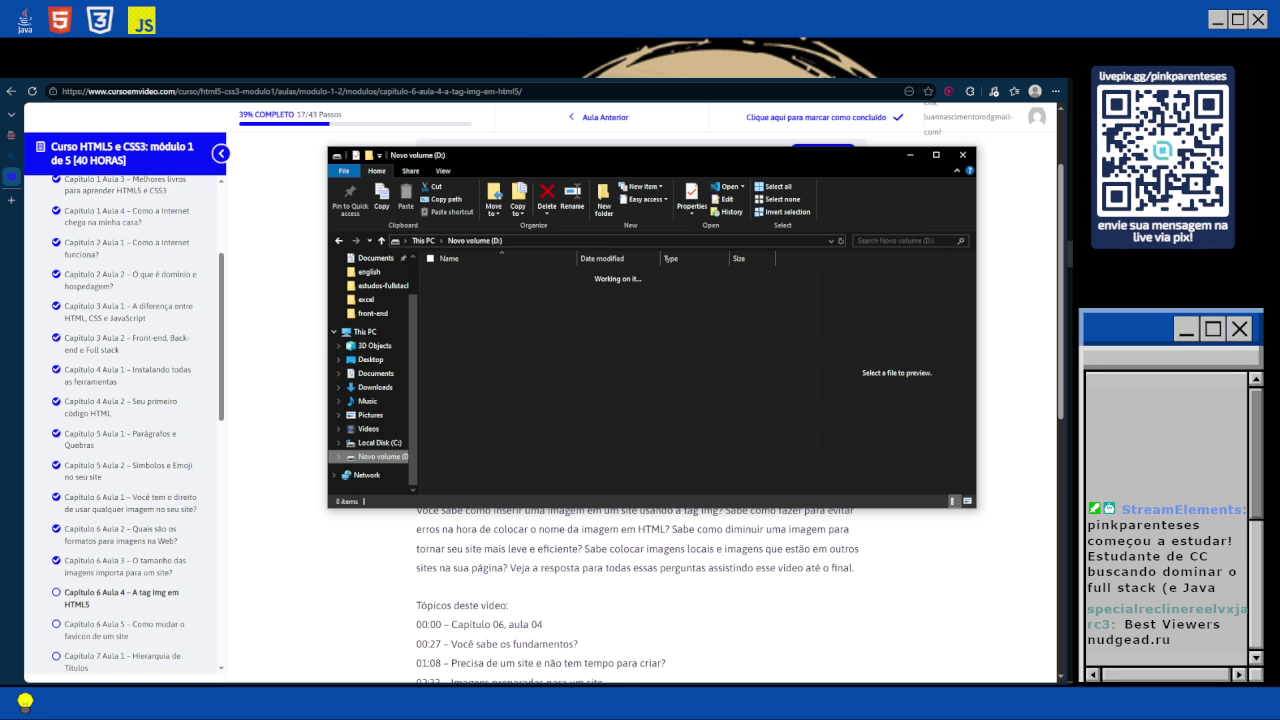
{"action": "double_click", "coordinate": [470, 287]}
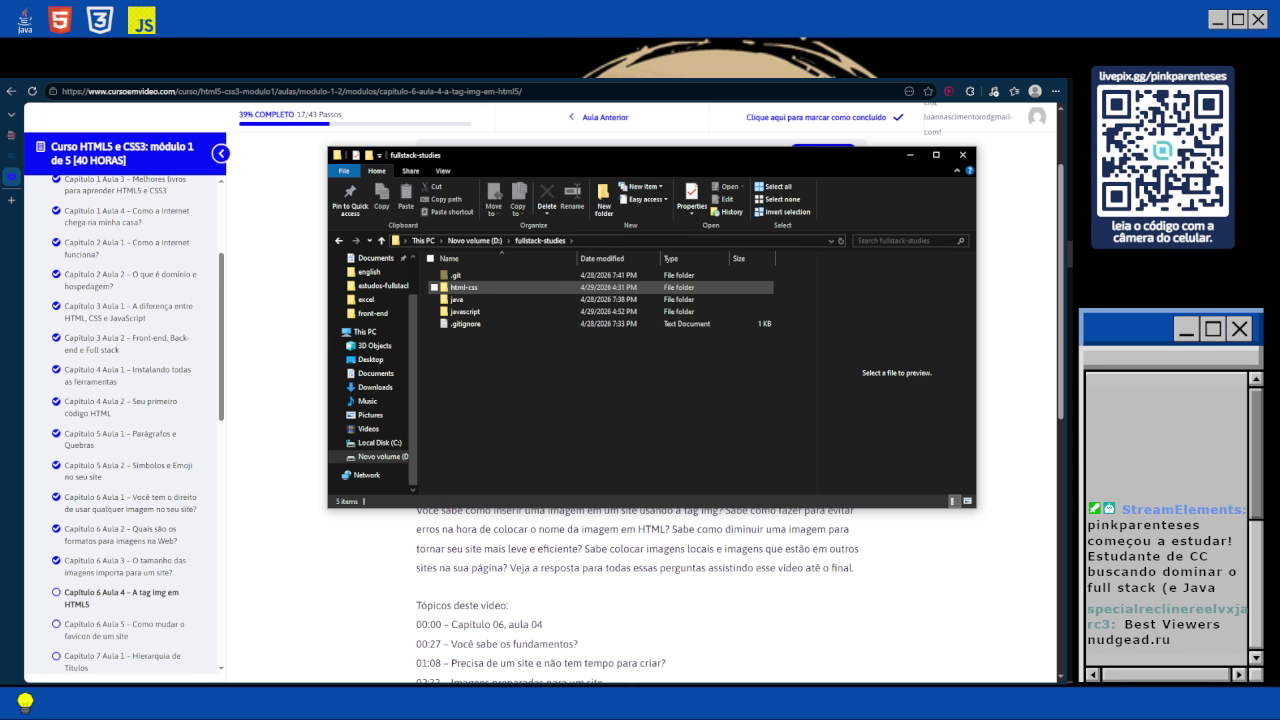
{"action": "double_click", "coordinate": [463, 287]}
{"action": "double_click", "coordinate": [463, 275]}
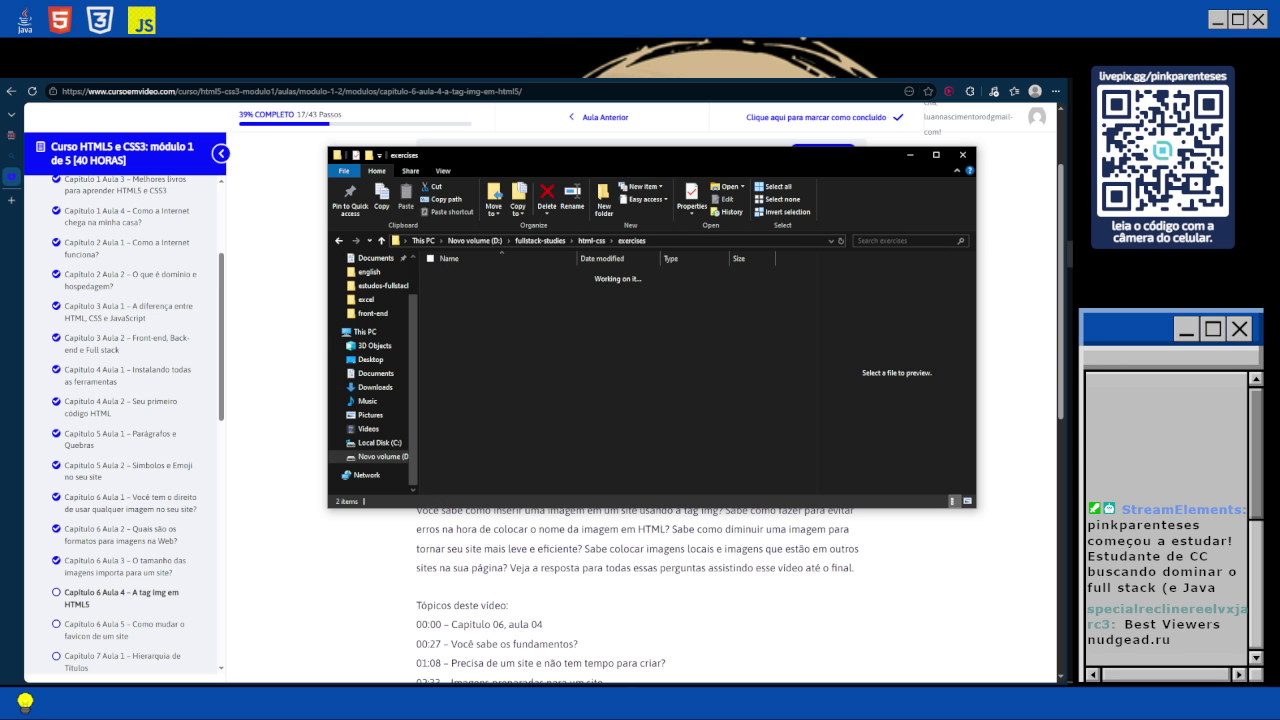
{"action": "key", "text": "ctrl+shift+n"}
{"action": "type", "text": "ex"}
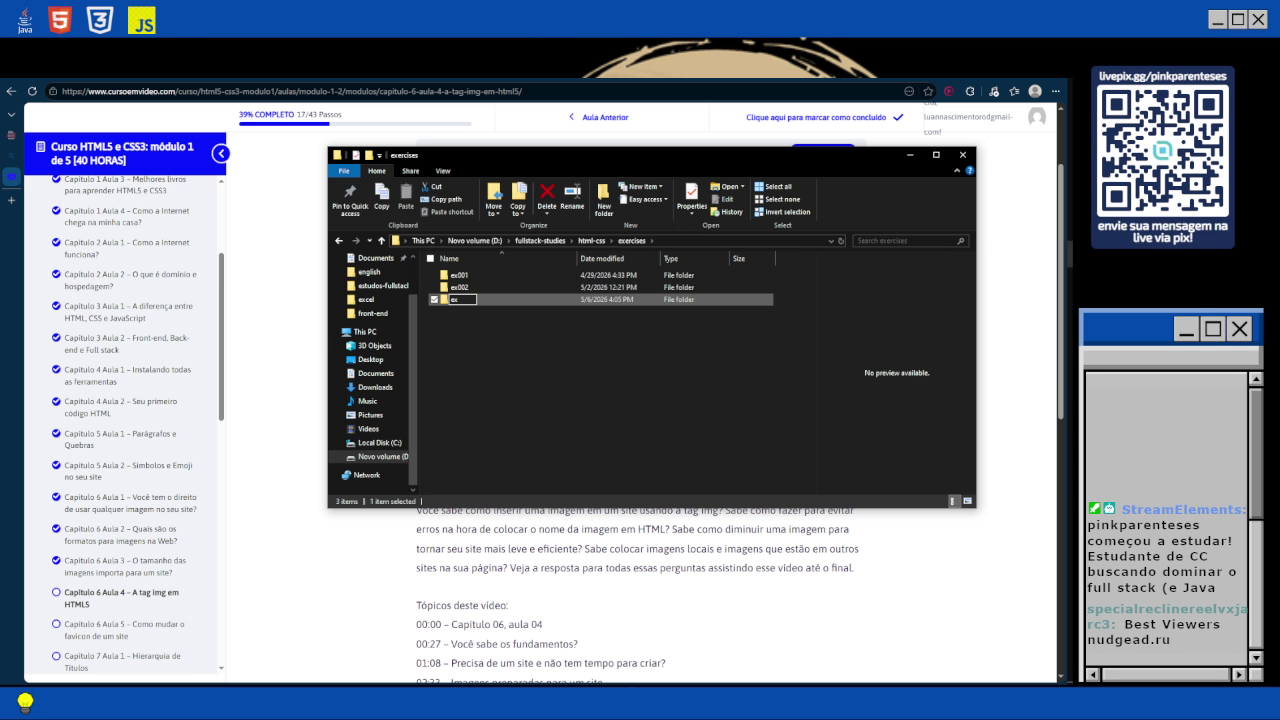
{"action": "type", "text": "003"}
{"action": "key", "text": "Return"}
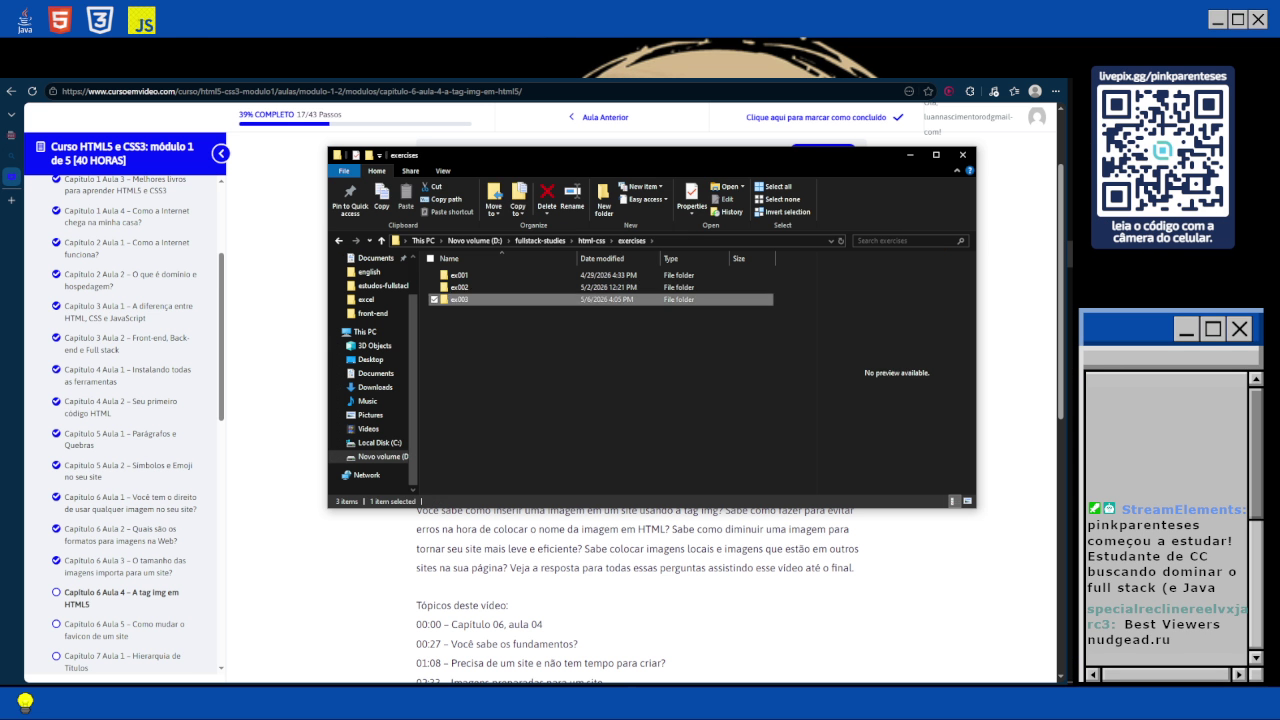
Check that the new ex003 folder is empty, then return to the exercises folder.
{"action": "key", "text": "Return"}
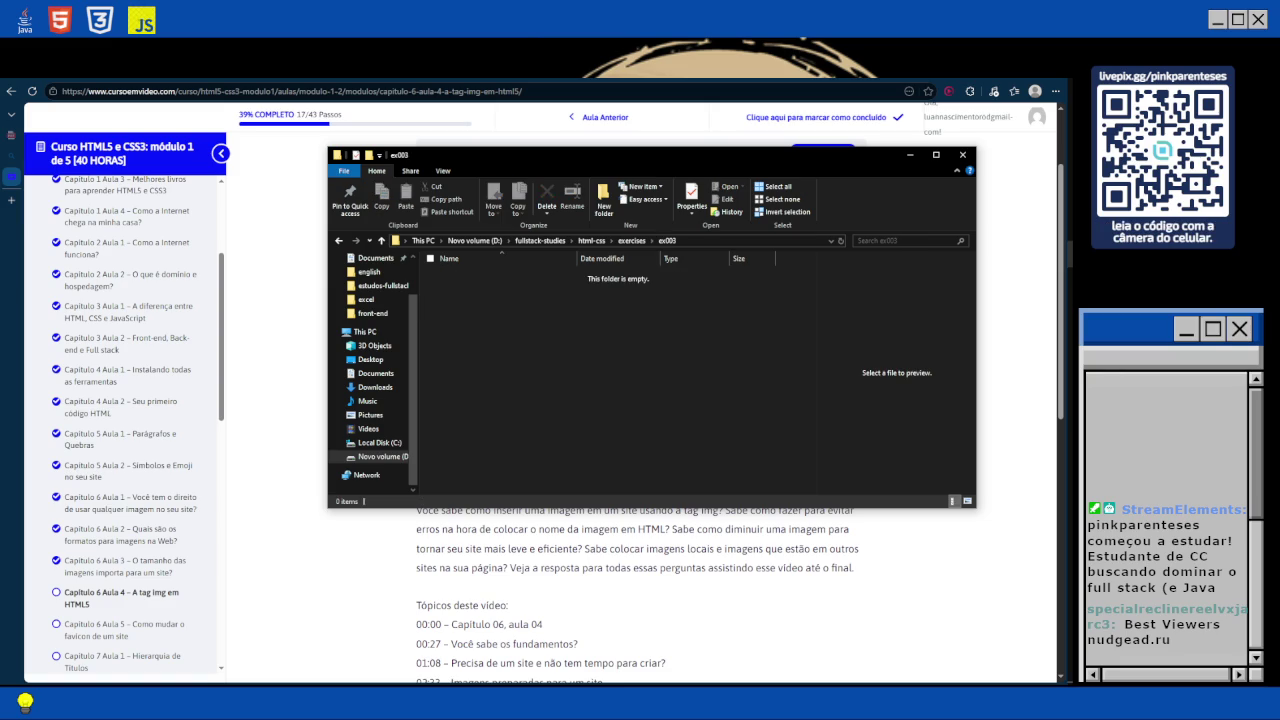
{"action": "right_click", "coordinate": [466, 289]}
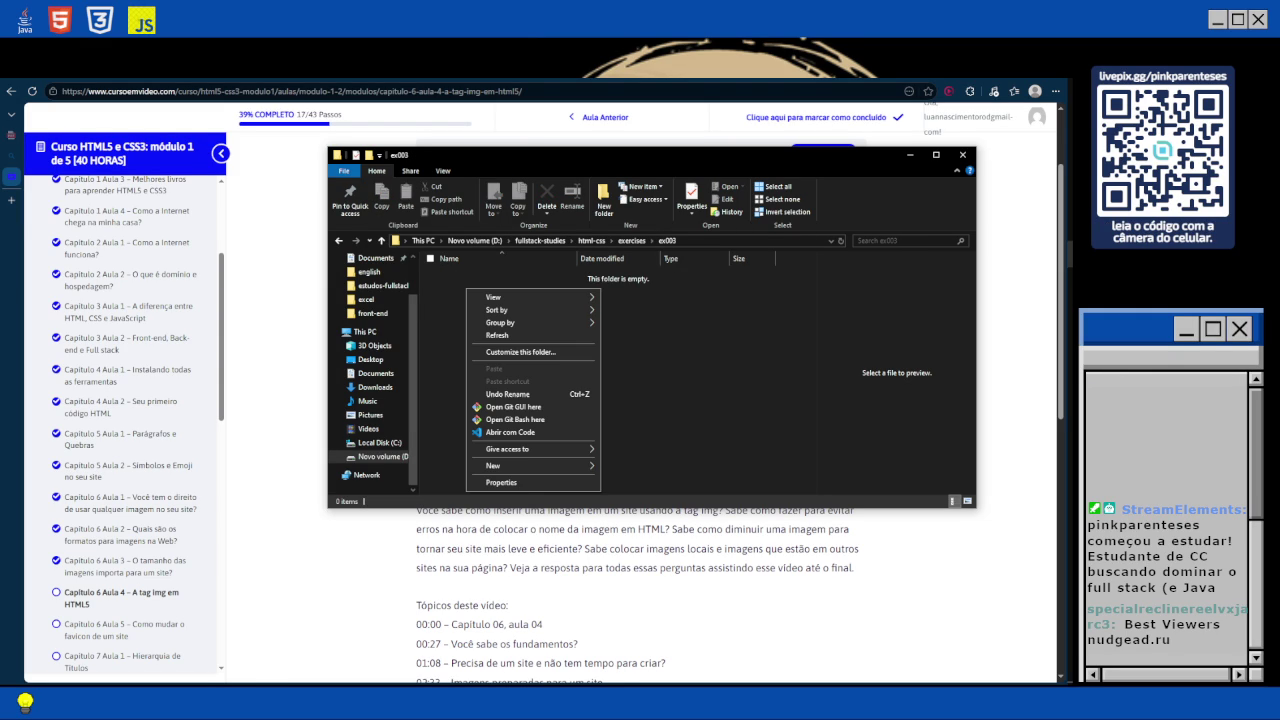
{"action": "key", "text": "Escape"}
{"action": "key", "text": "alt+Up"}
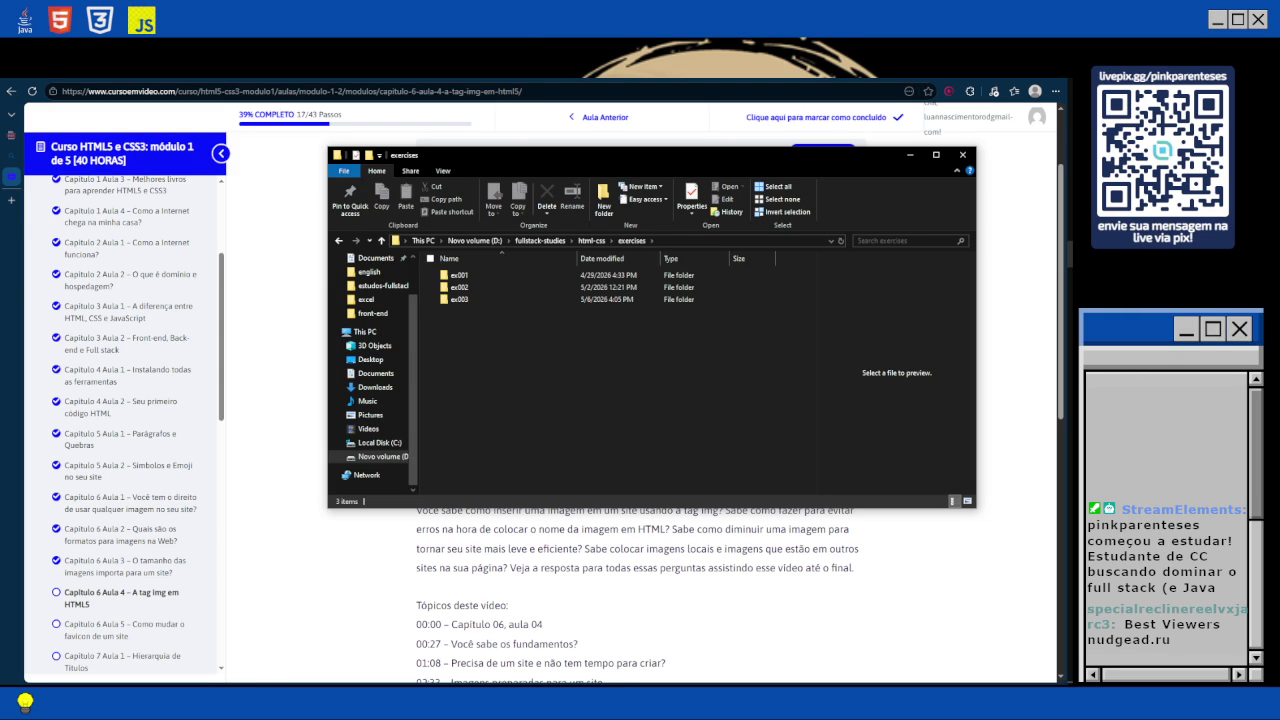
{"action": "key", "text": "alt+Tab"}
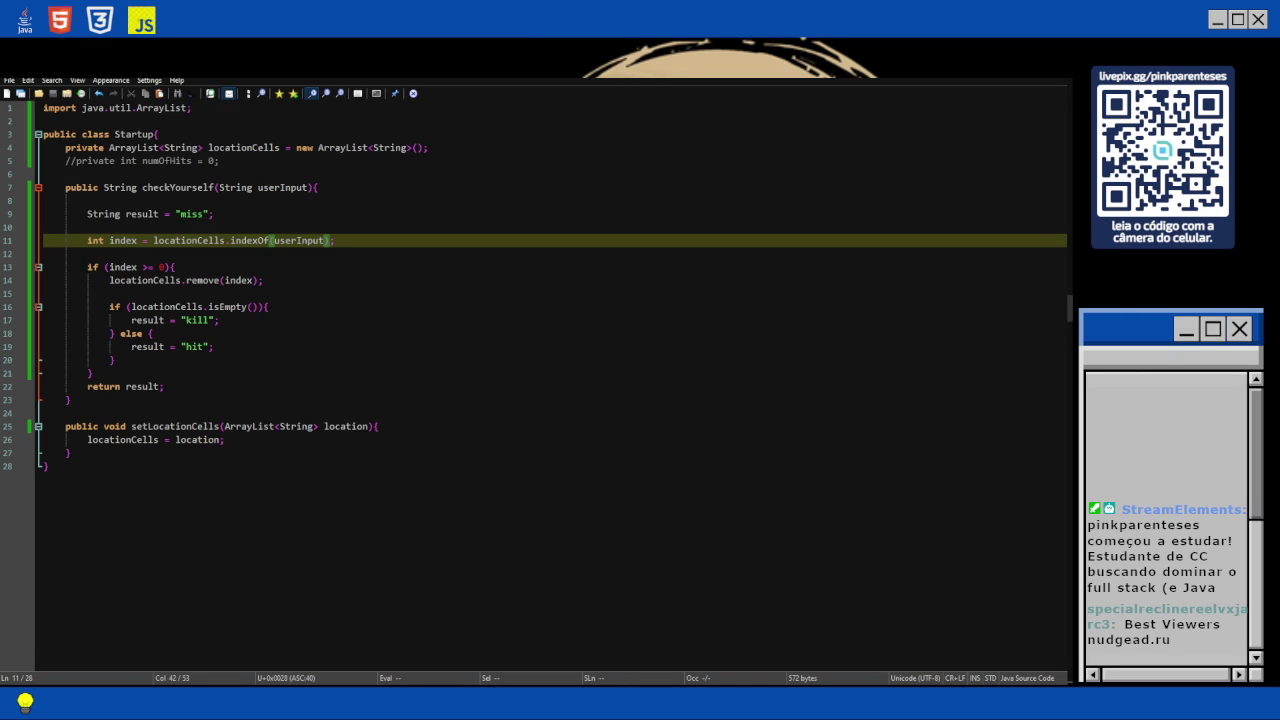
Switch from Notepad++ to the Visual Studio Code window holding the ex003 folder.
{"action": "key", "text": "alt+Tab"}
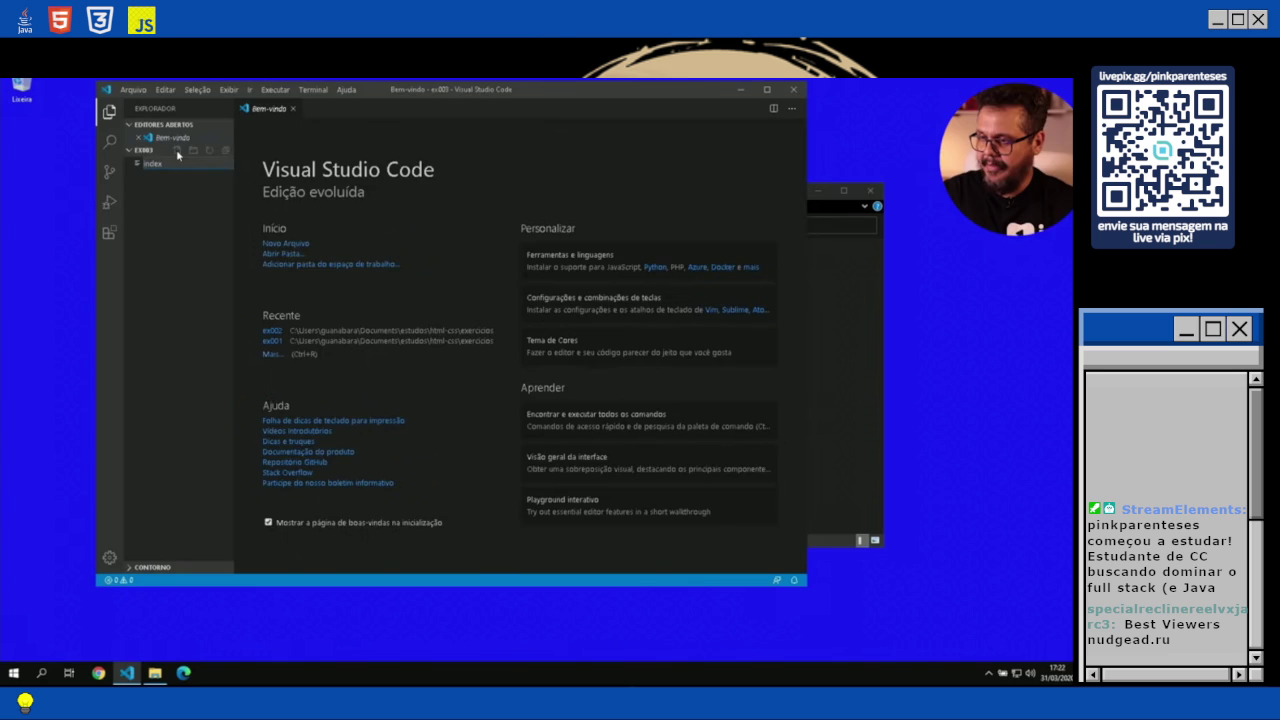
{"action": "key", "text": "space"}
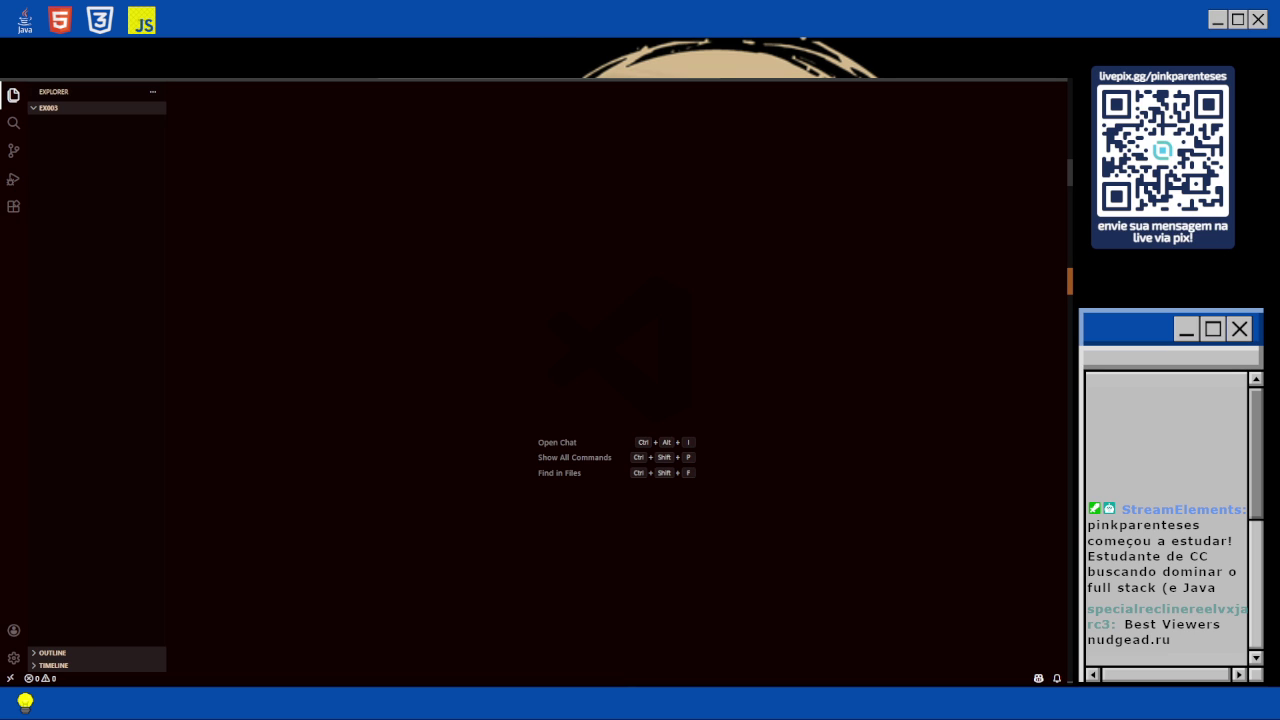
Create index.html in EX003 and begin it with the <!DOCTYPE html> declaration.
{"action": "left_click", "coordinate": [112, 107]}
{"action": "type", "text": "index.htm"}
{"action": "key", "text": "BackSpace"}
{"action": "key", "text": "BackSpace"}
{"action": "key", "text": "BackSpace"}
{"action": "type", "text": "hh"}
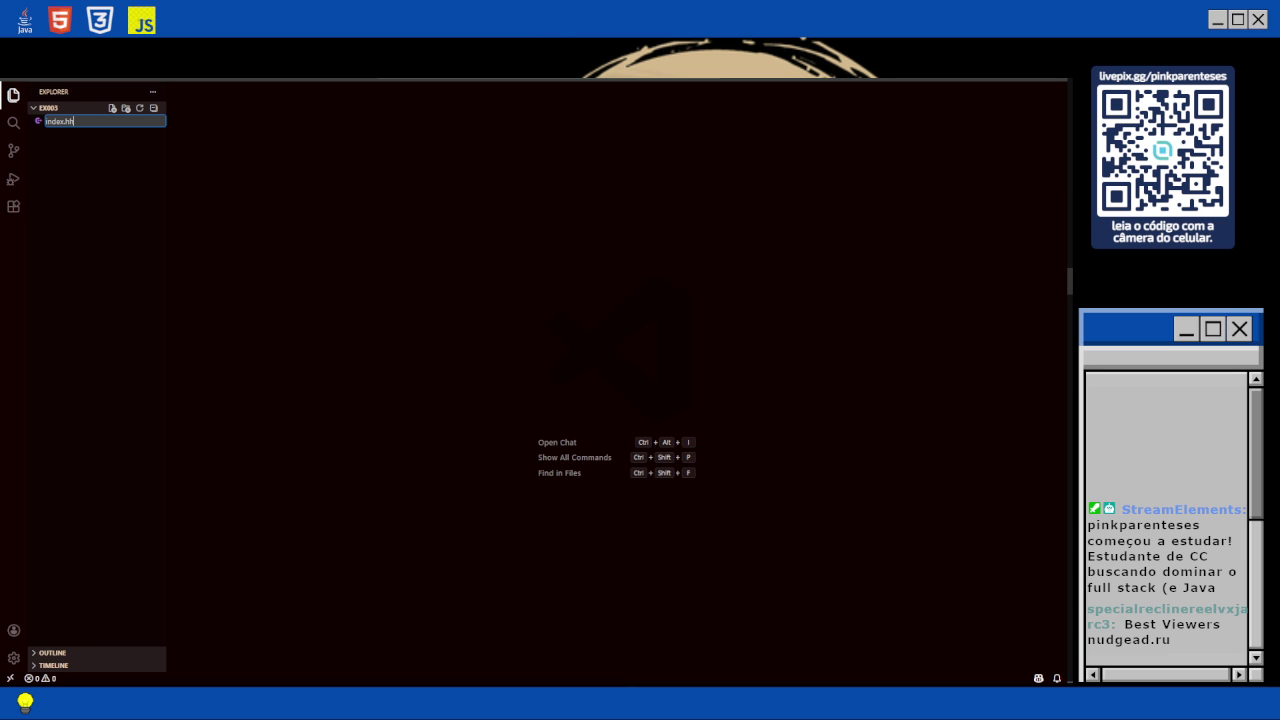
{"action": "type", "text": "ml"}
{"action": "key", "text": "Return"}
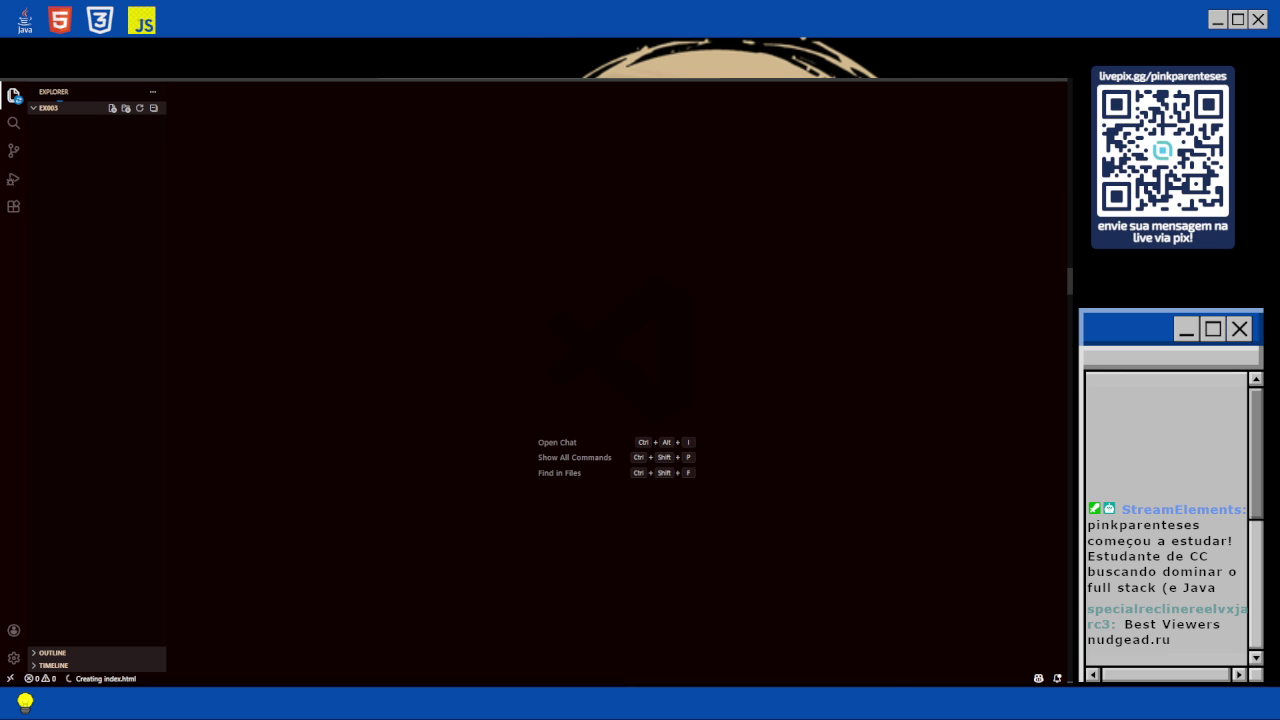
{"action": "type", "text": "<!DOCTYPE html>"}
{"action": "key", "text": "Return"}
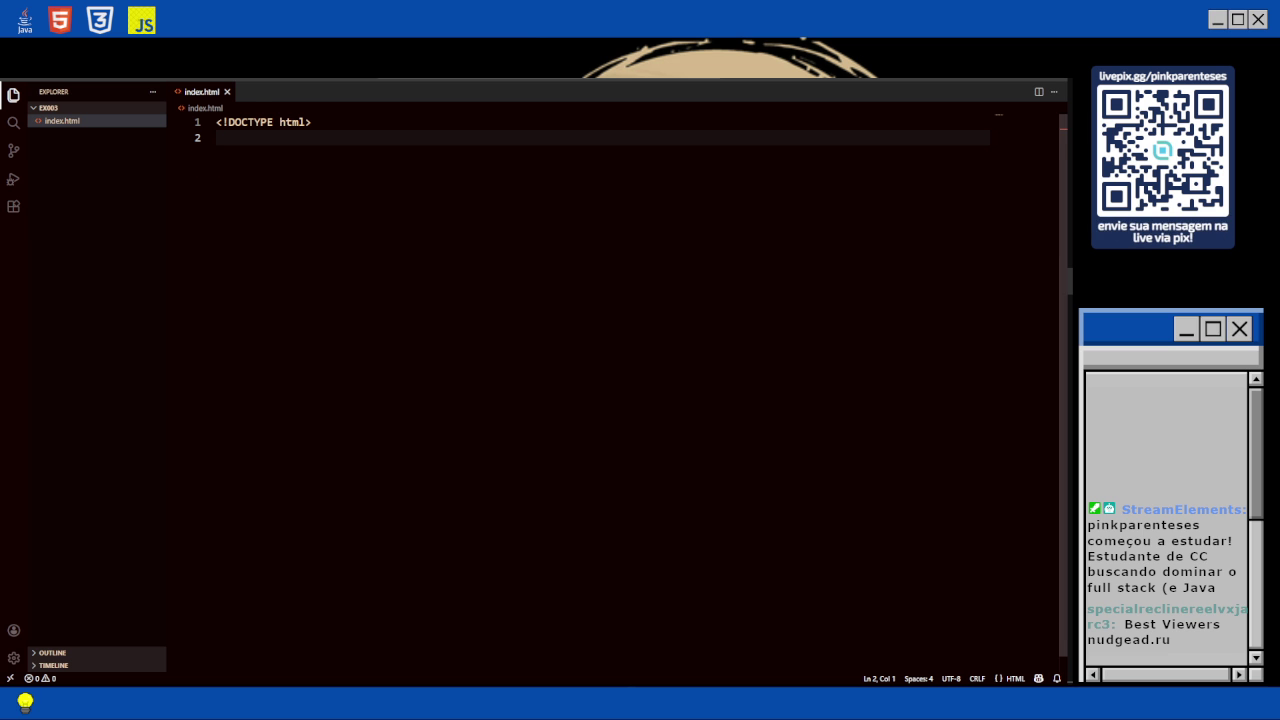
Add html, head and body element pairs below the doctype.
{"action": "type", "text": "<html>"}
{"action": "key", "text": "Return"}
{"action": "type", "text": "<h"}
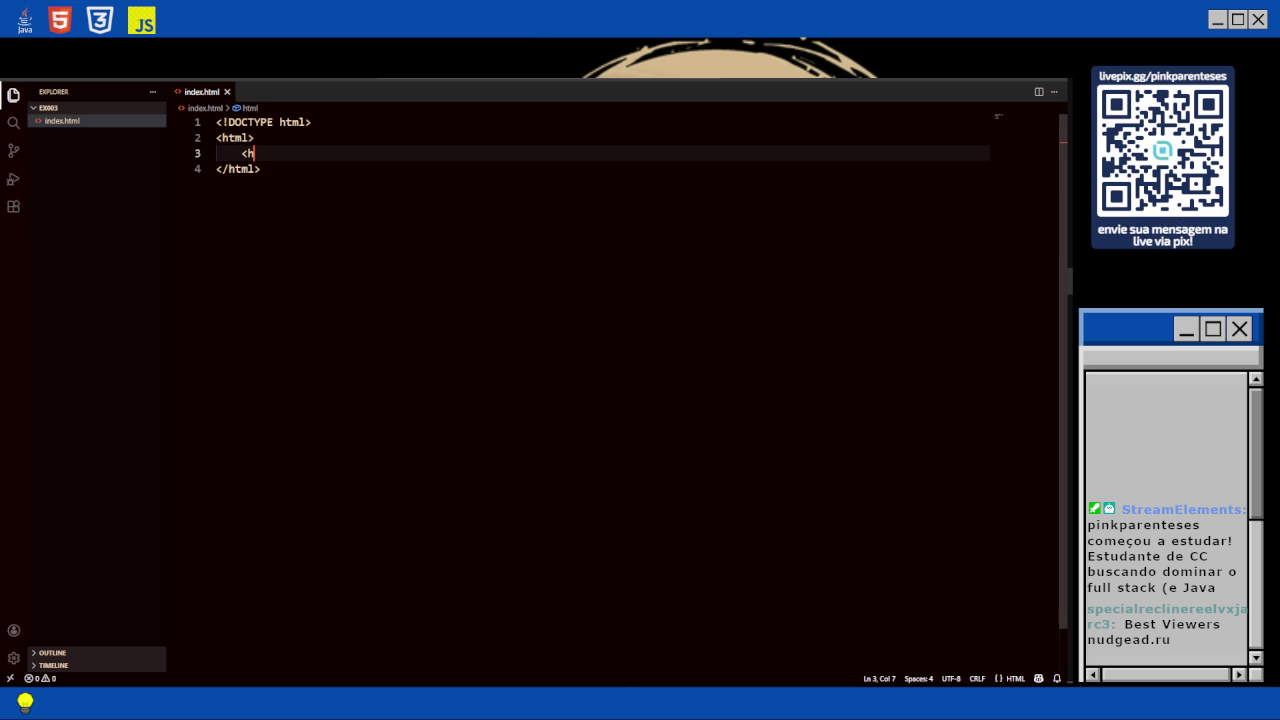
{"action": "type", "text": "ead>"}
{"action": "key", "text": "Return"}
{"action": "key", "text": "End"}
{"action": "key", "text": "Return"}
{"action": "type", "text": "<body"}
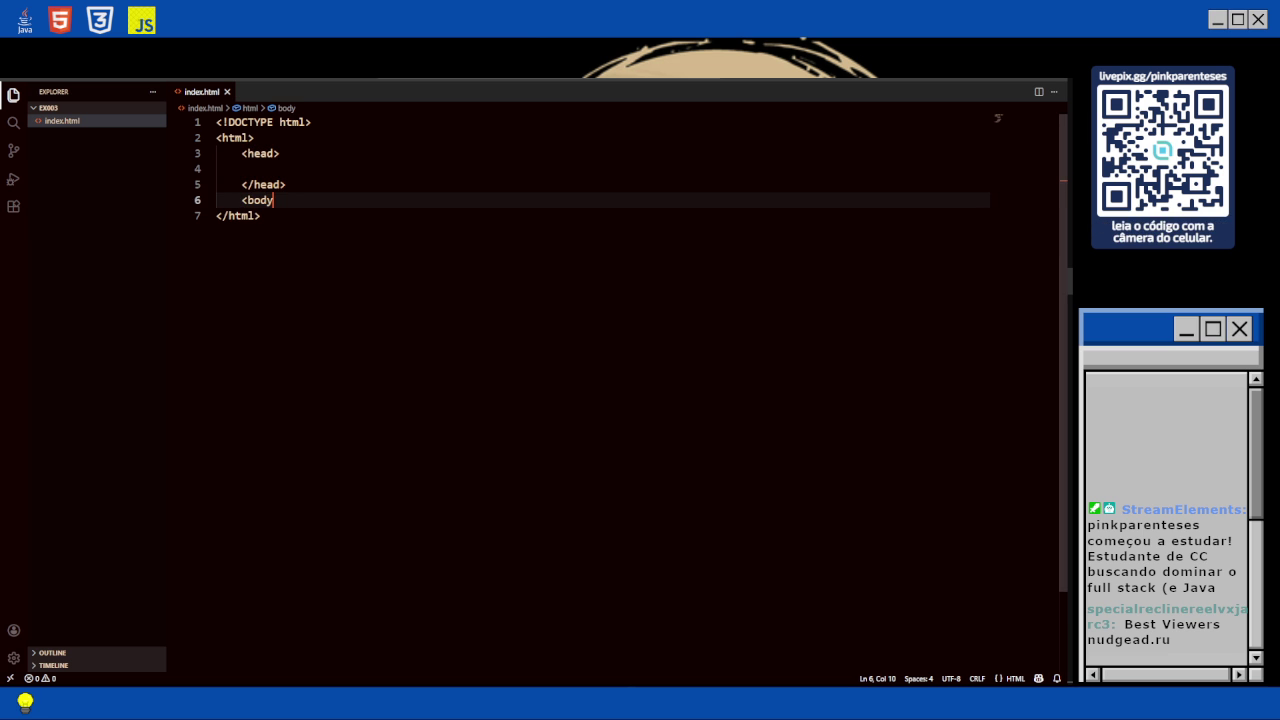
{"action": "type", "text": ">"}
{"action": "key", "text": "Return"}
Add <meta charset="UTF-8"> inside the head.
{"action": "left_click", "coordinate": [216, 168]}
{"action": "key", "text": "Tab"}
{"action": "key", "text": "Tab"}
{"action": "type", "text": "<"}
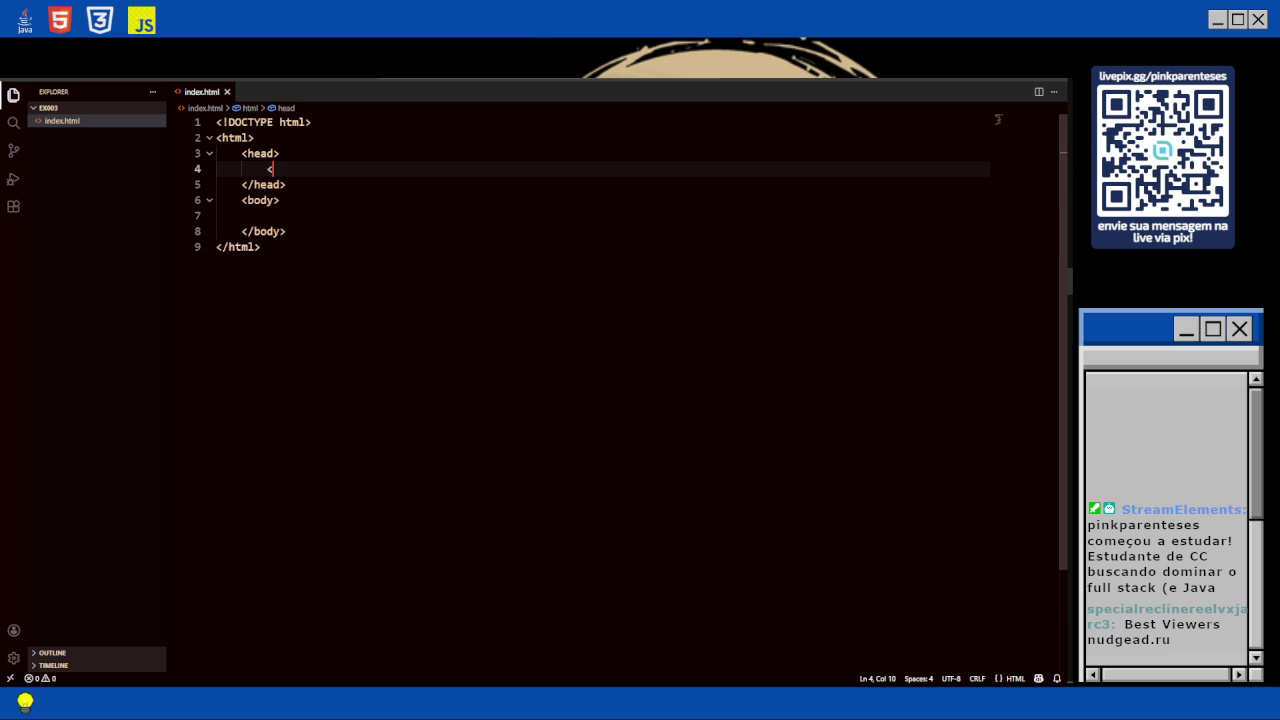
{"action": "type", "text": "meta "}
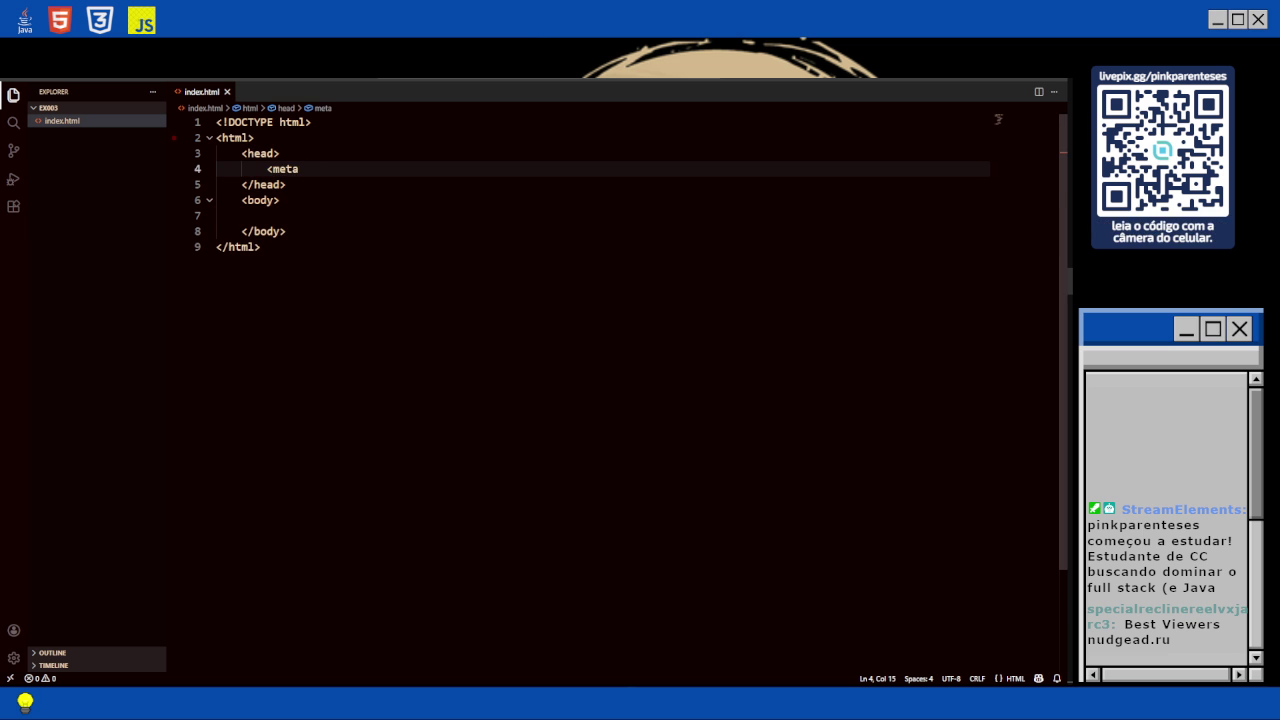
{"action": "type", "text": "charset=\""}
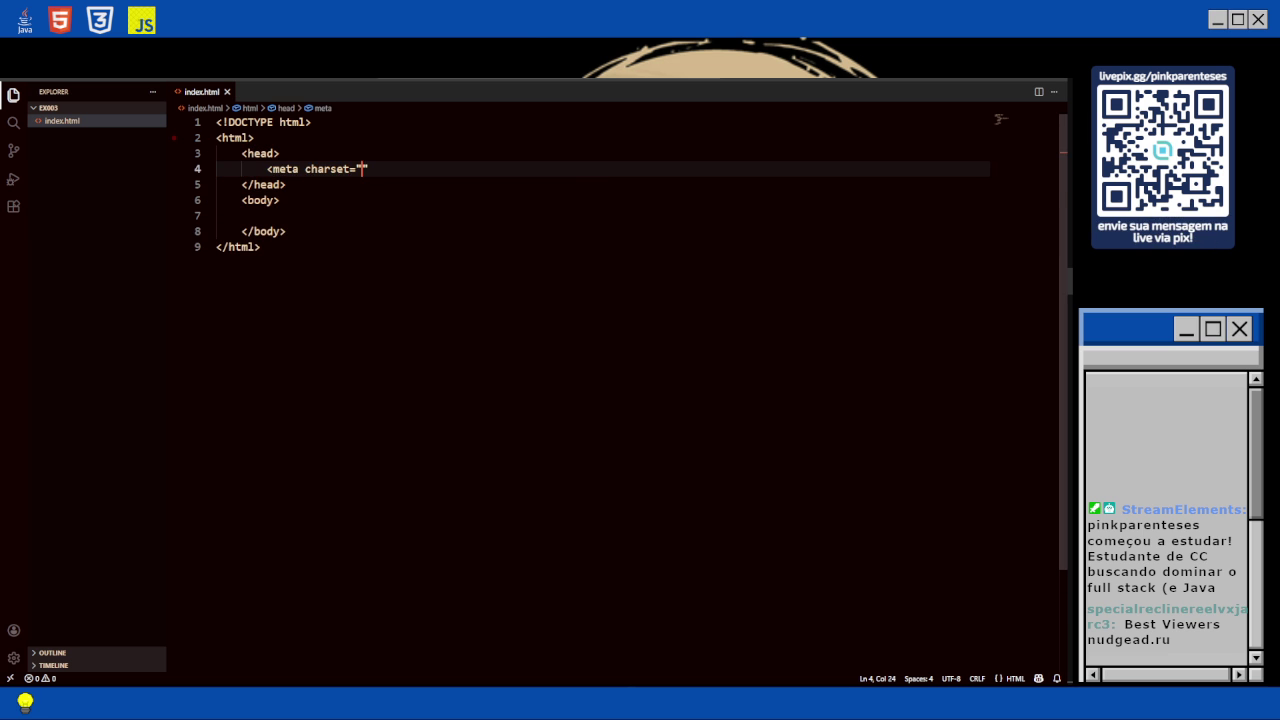
{"action": "type", "text": "UTF-"}
{"action": "type", "text": "8"}
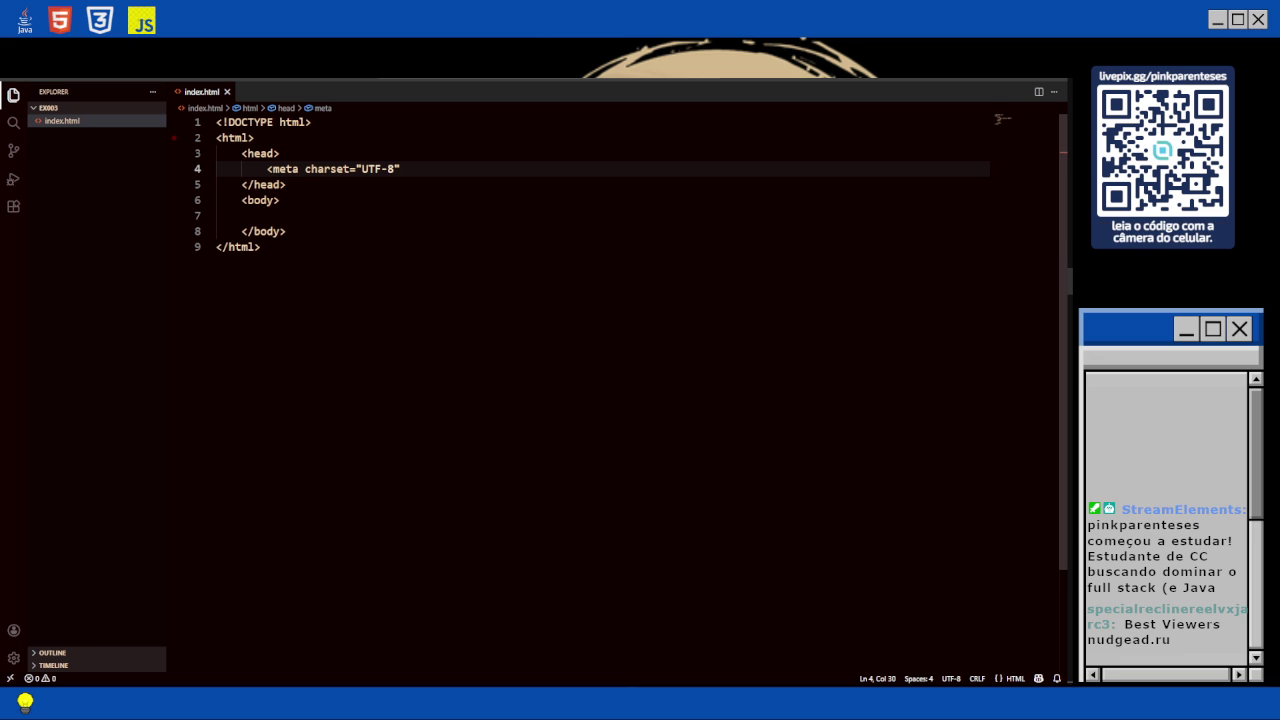
{"action": "type", "text": "\">"}
{"action": "key", "text": "Return"}
Add the viewport meta tag with width=device-width, initial-scale=1.0, then start a <title> tag.
{"action": "type", "text": "<meta "}
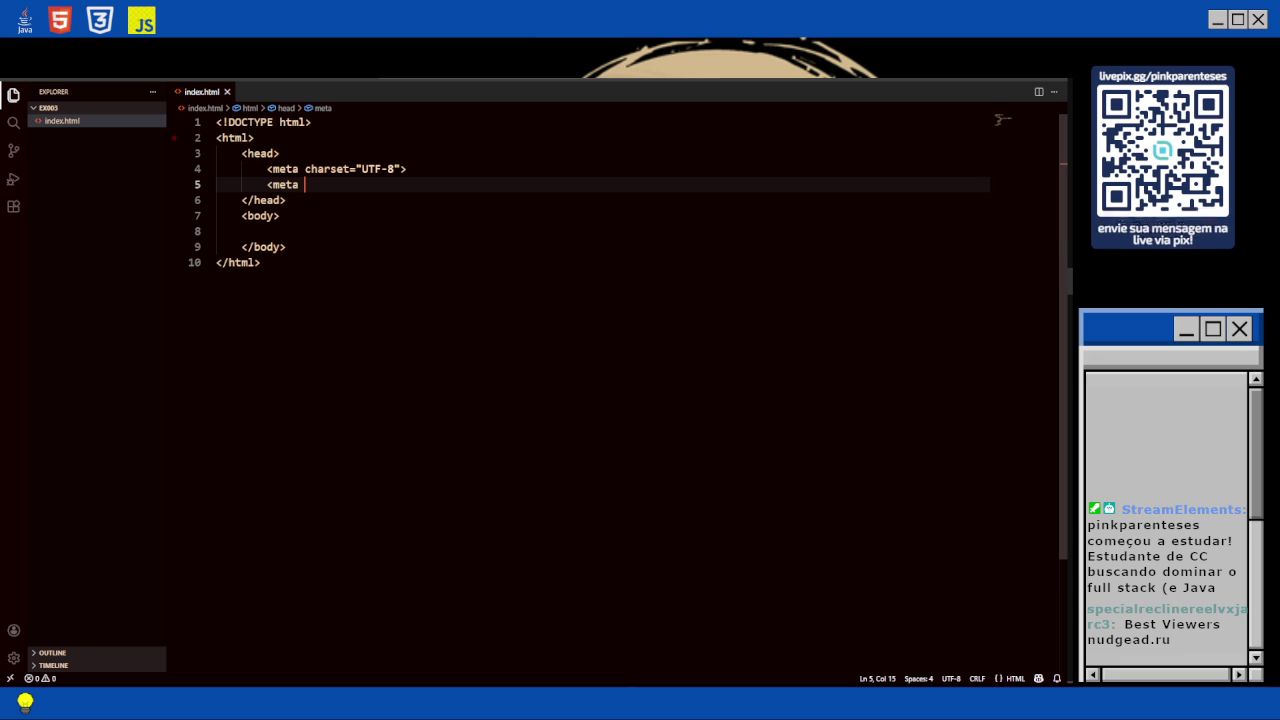
{"action": "type", "text": "n"}
{"action": "key", "text": "BackSpace"}
{"action": "type", "text": "name=\""}
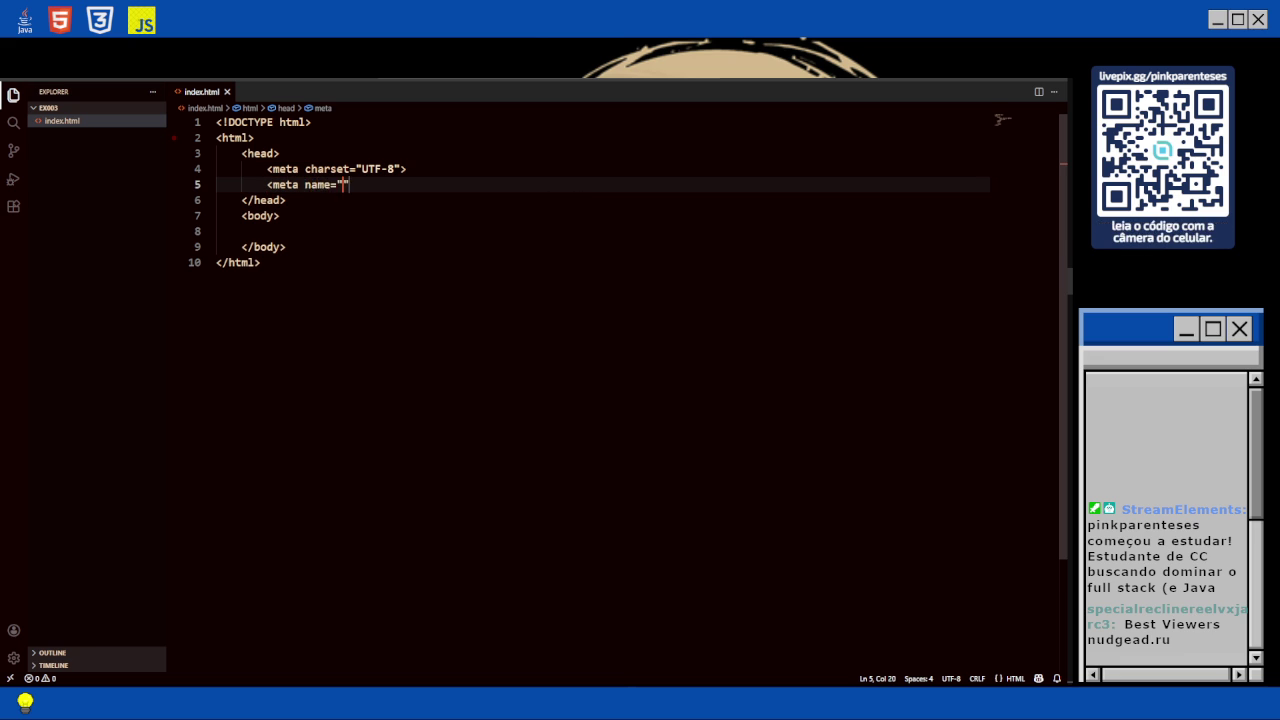
{"action": "type", "text": "viewport\" co"}
{"action": "type", "text": "ntent=\""}
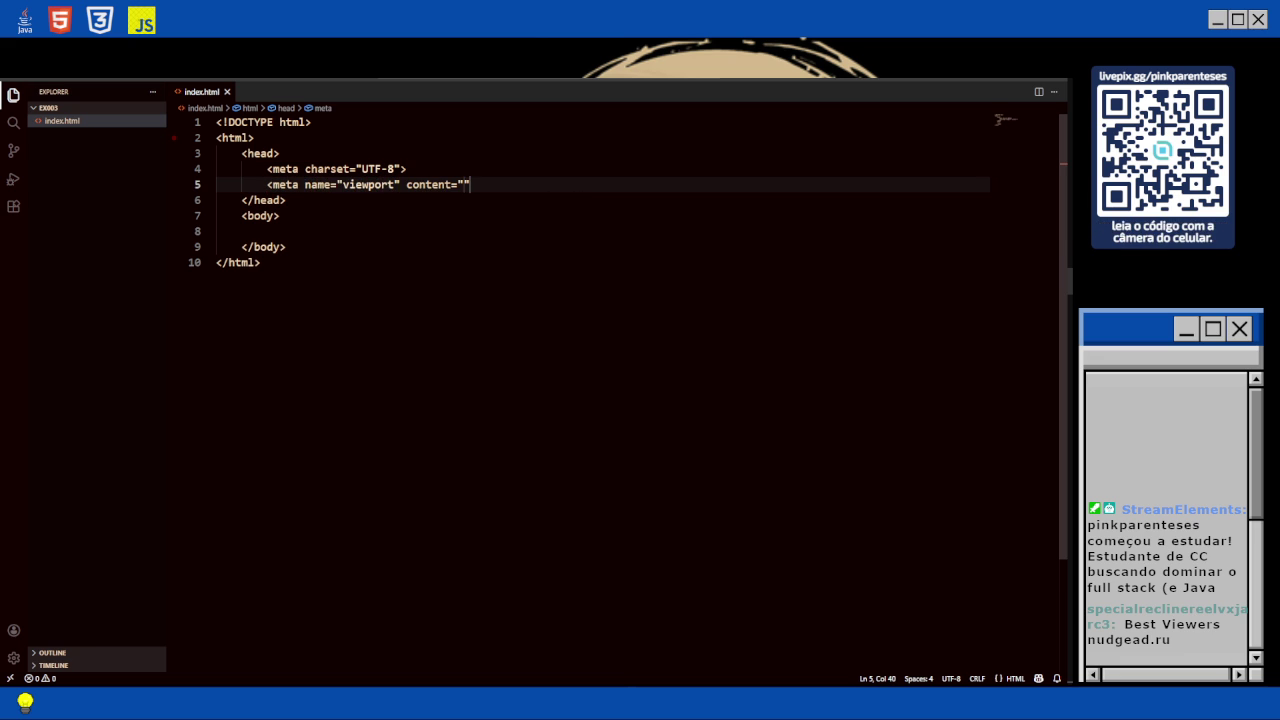
{"action": "type", "text": "with"}
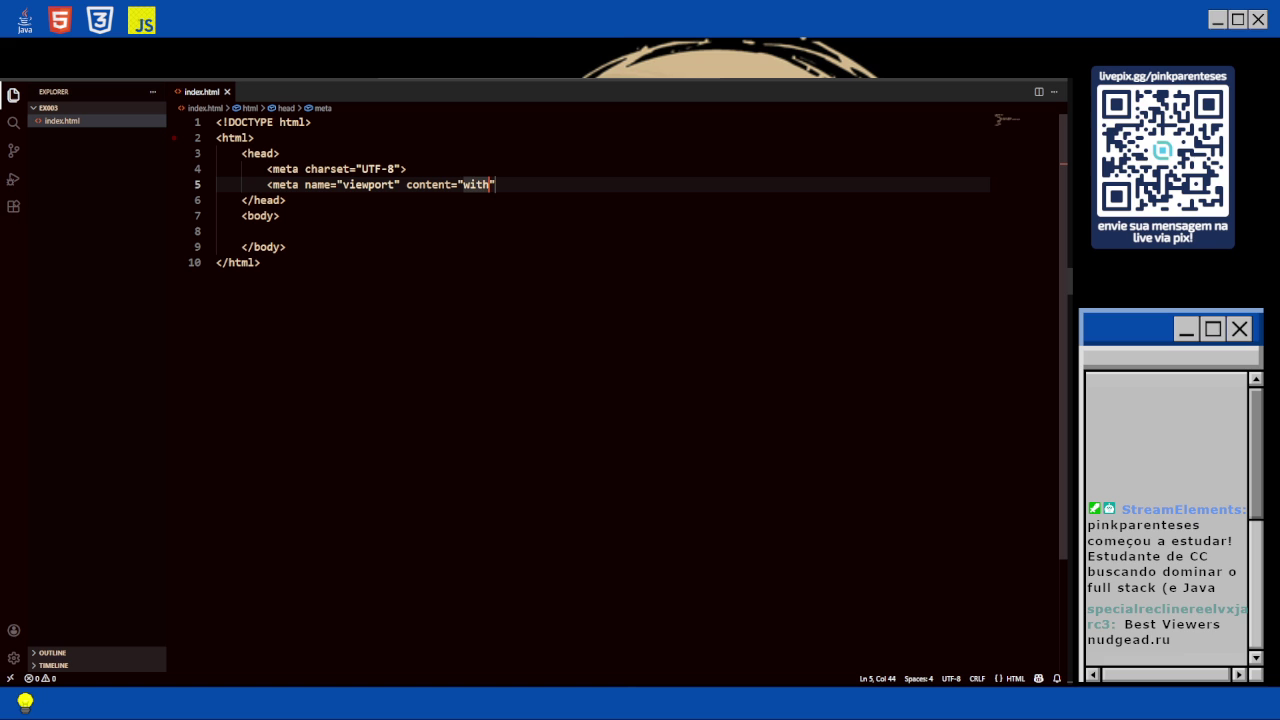
{"action": "key", "text": "BackSpace"}
{"action": "key", "text": "BackSpace"}
{"action": "type", "text": "dth=d"}
{"action": "type", "text": "evice-"}
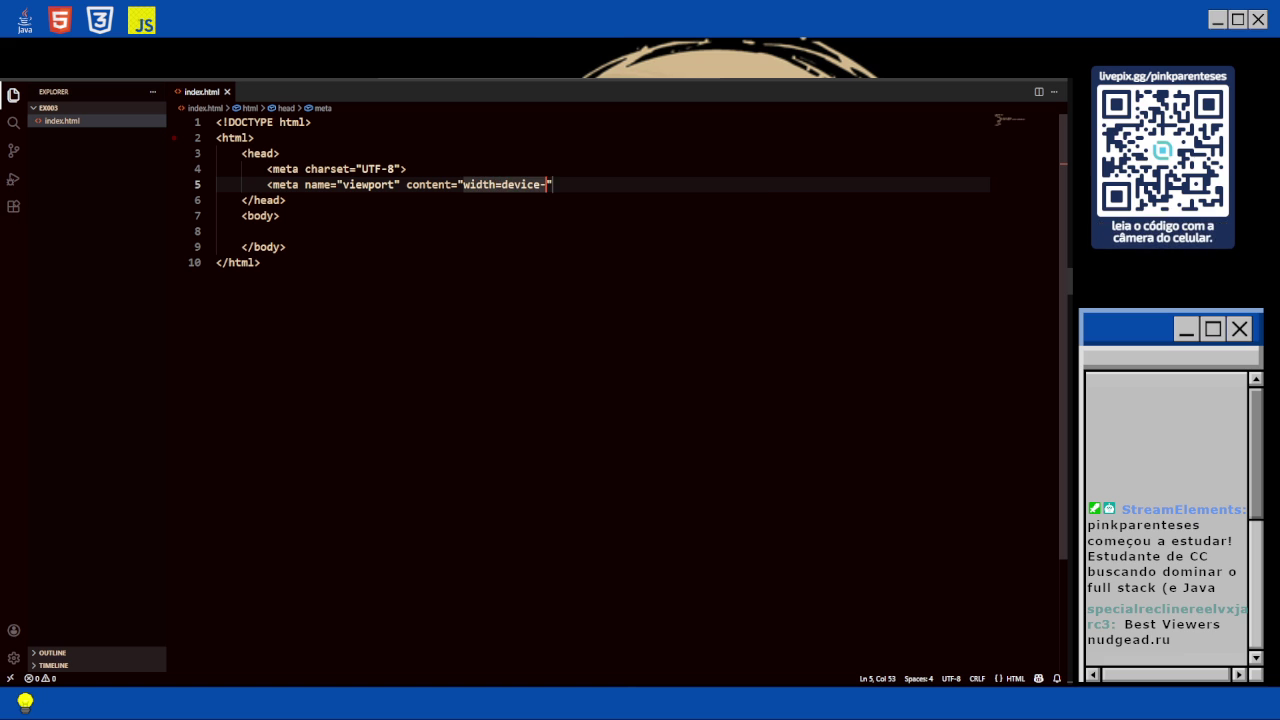
{"action": "type", "text": "width"}
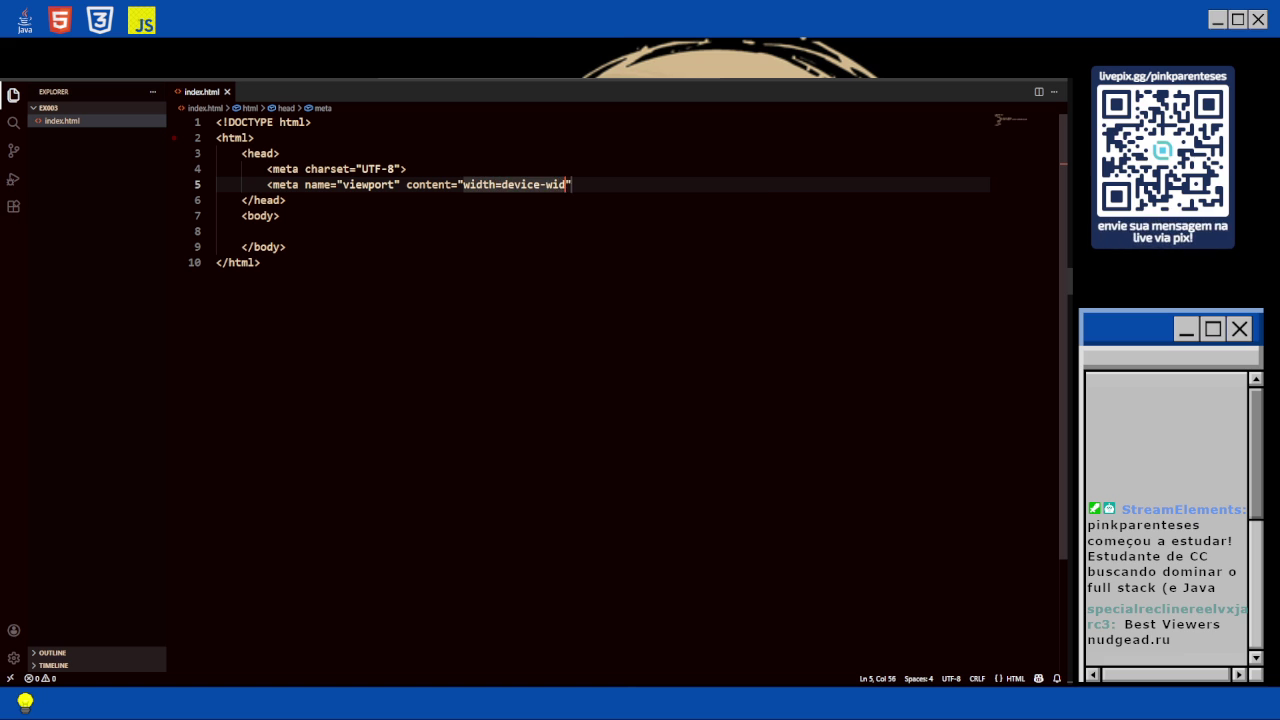
{"action": "type", "text": ","}
{"action": "key", "text": "Return"}
{"action": "type", "text": "initial-scale="}
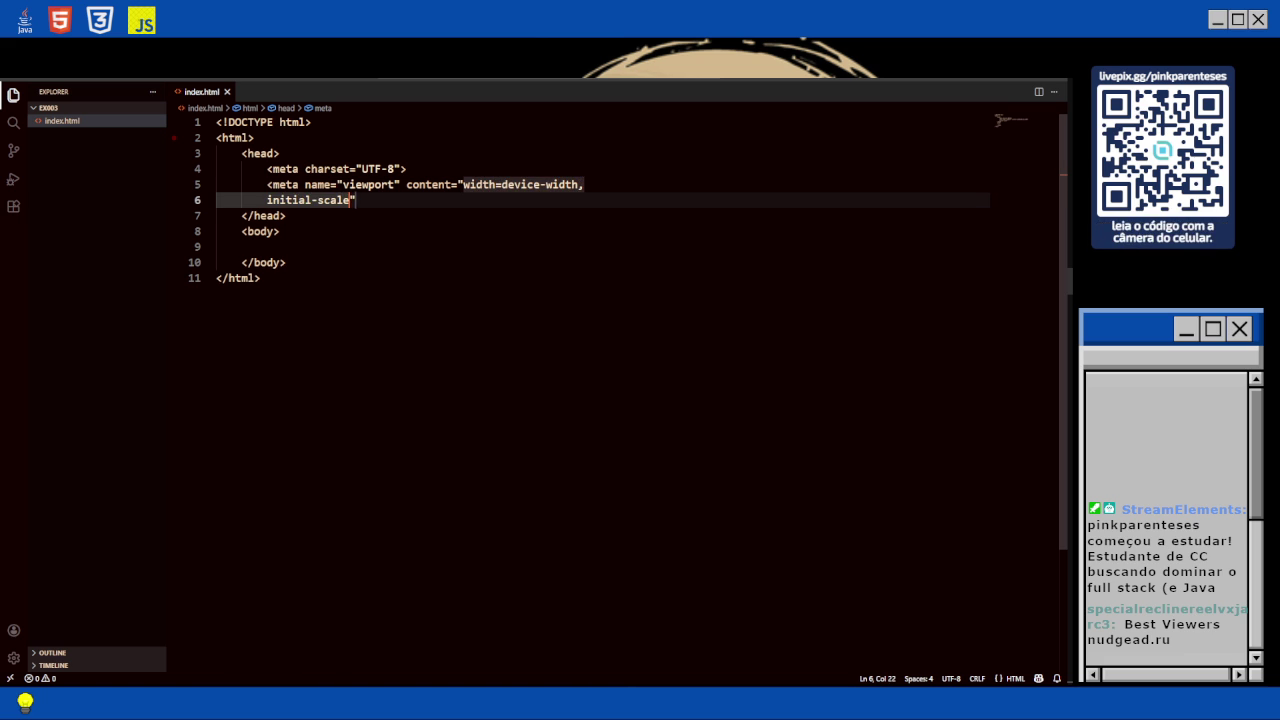
{"action": "type", "text": "1.0\">"}
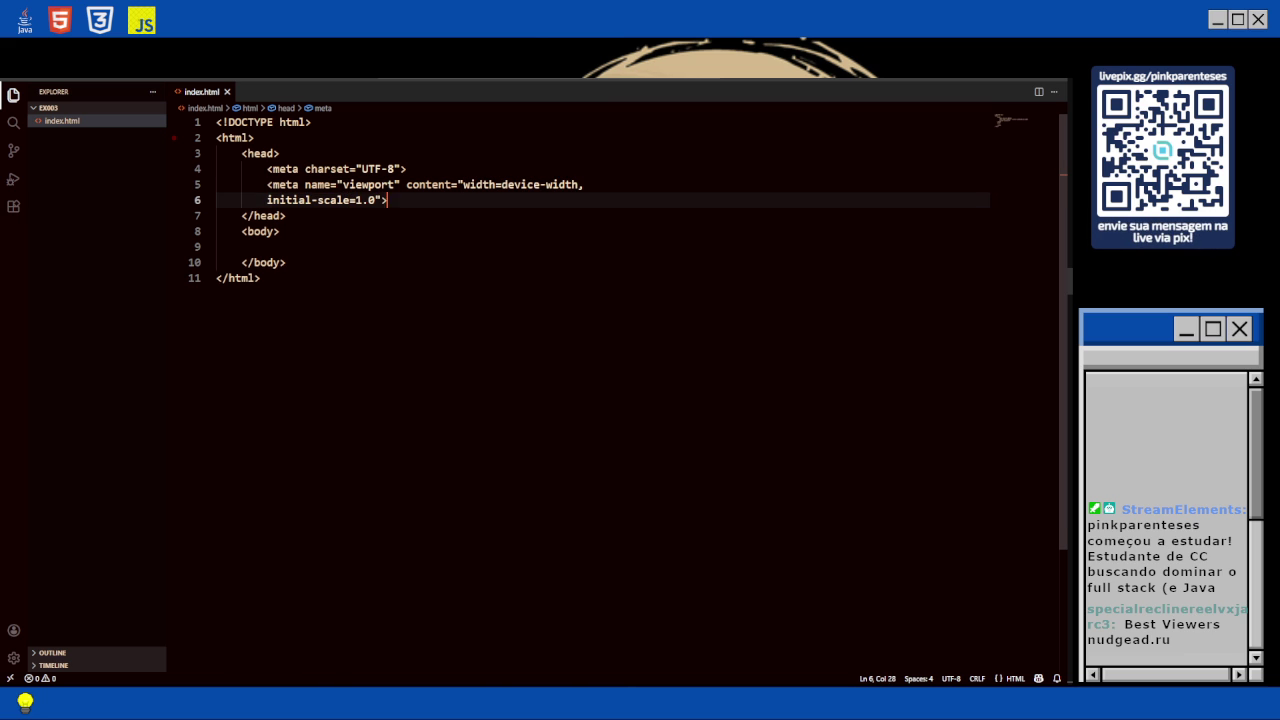
{"action": "key", "text": "Return"}
{"action": "type", "text": "<titl"}
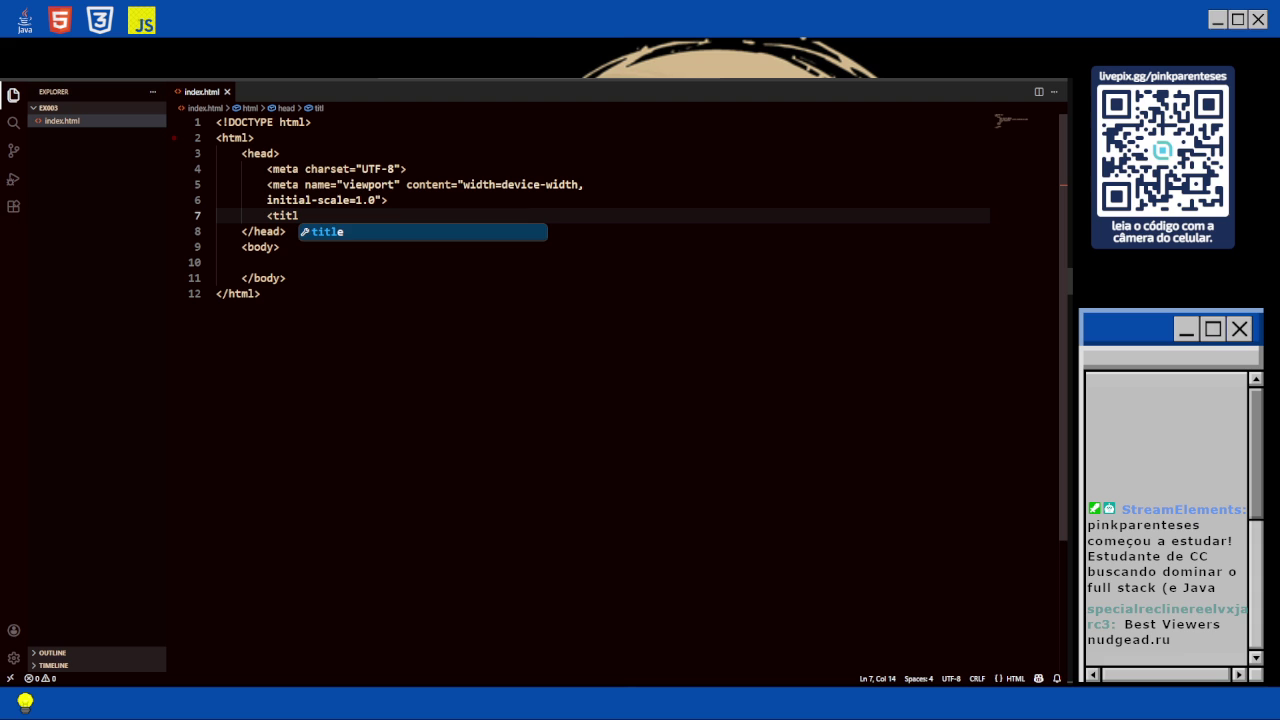
{"action": "type", "text": "e></title>"}
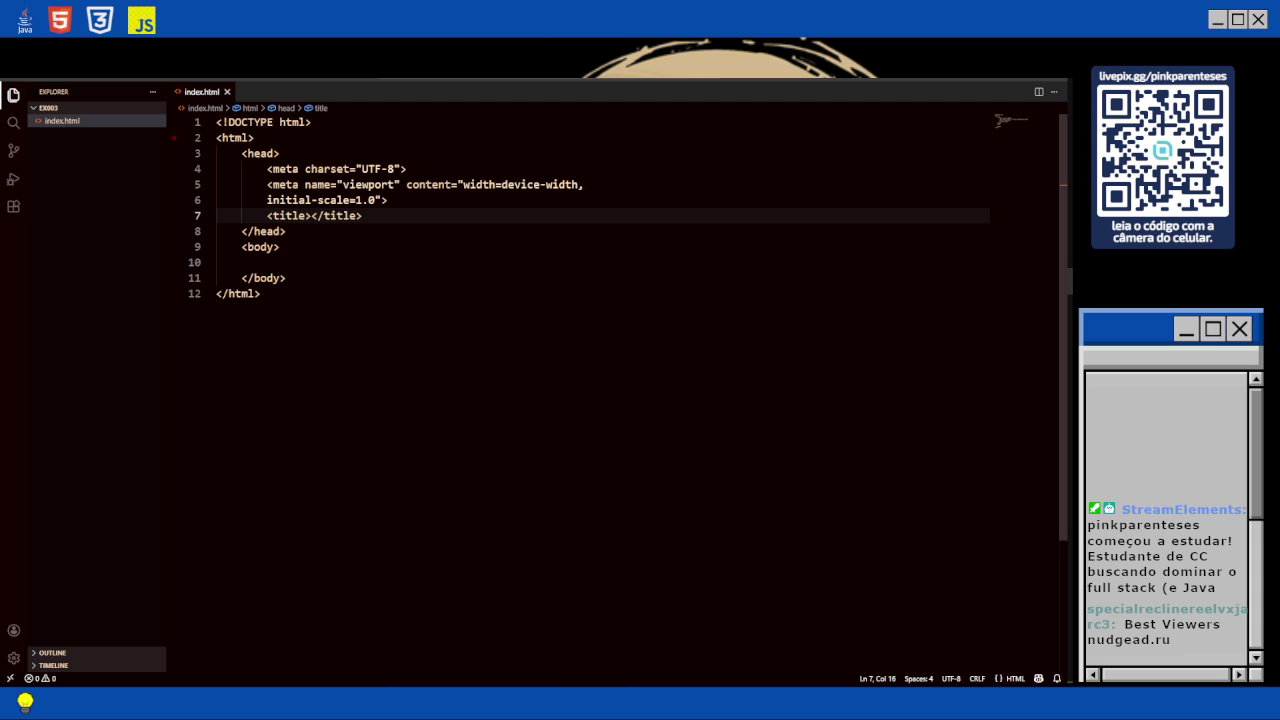
Return to the Curso em Vídeo lesson and resume the video at 3:33.
{"action": "key", "text": "alt+Tab"}
{"action": "key", "text": "space"}
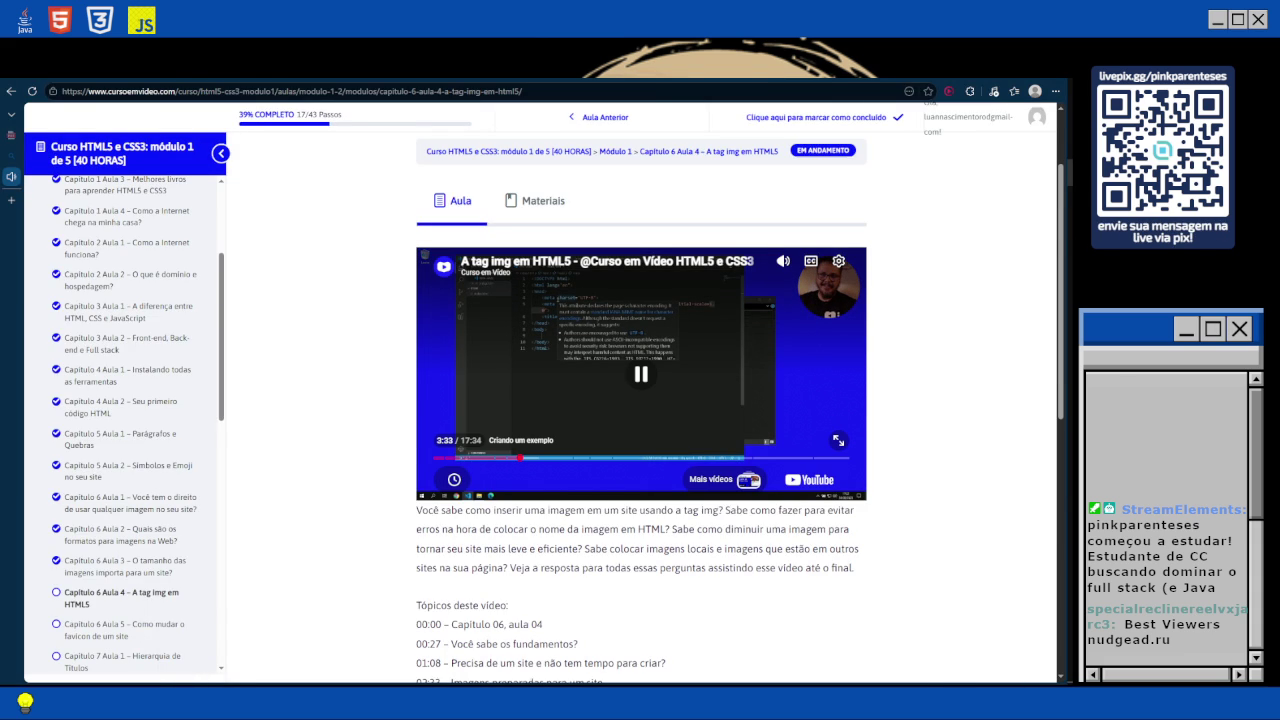
Watch the lesson full screen, pause at 3:52 on the h1 example, and exit full screen.
{"action": "key", "text": "f"}
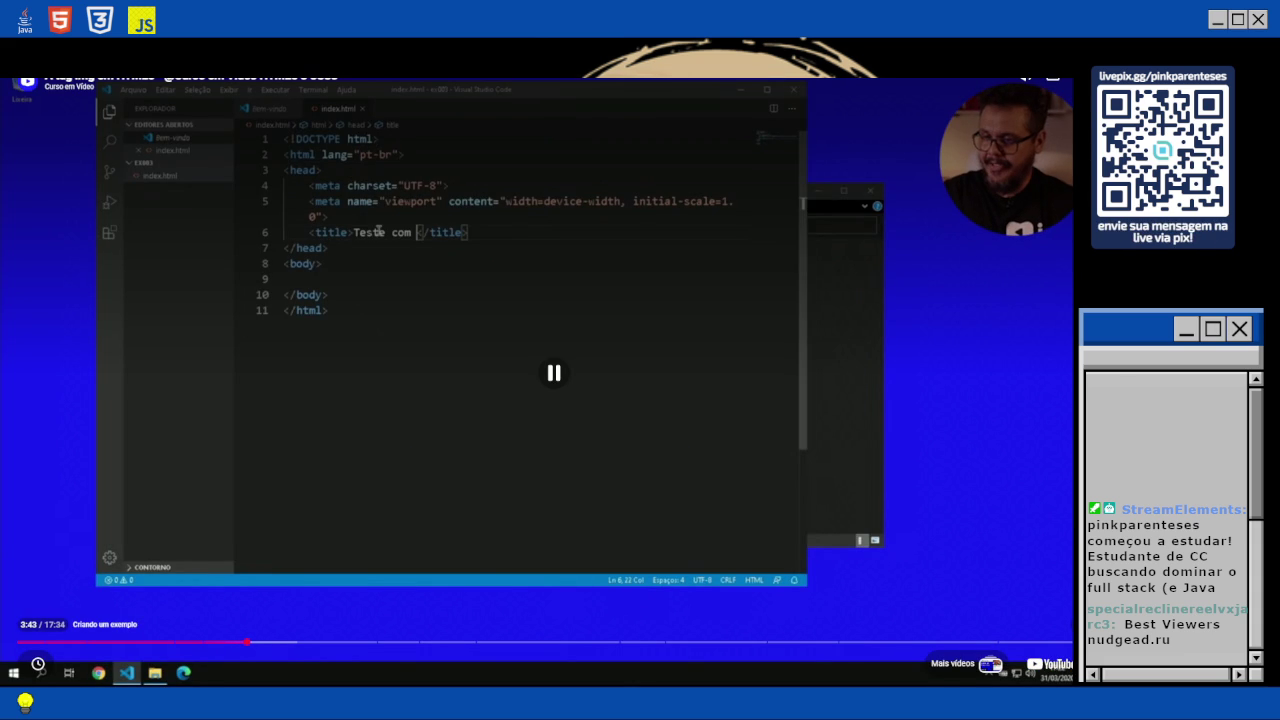
{"action": "left_click", "coordinate": [792, 225]}
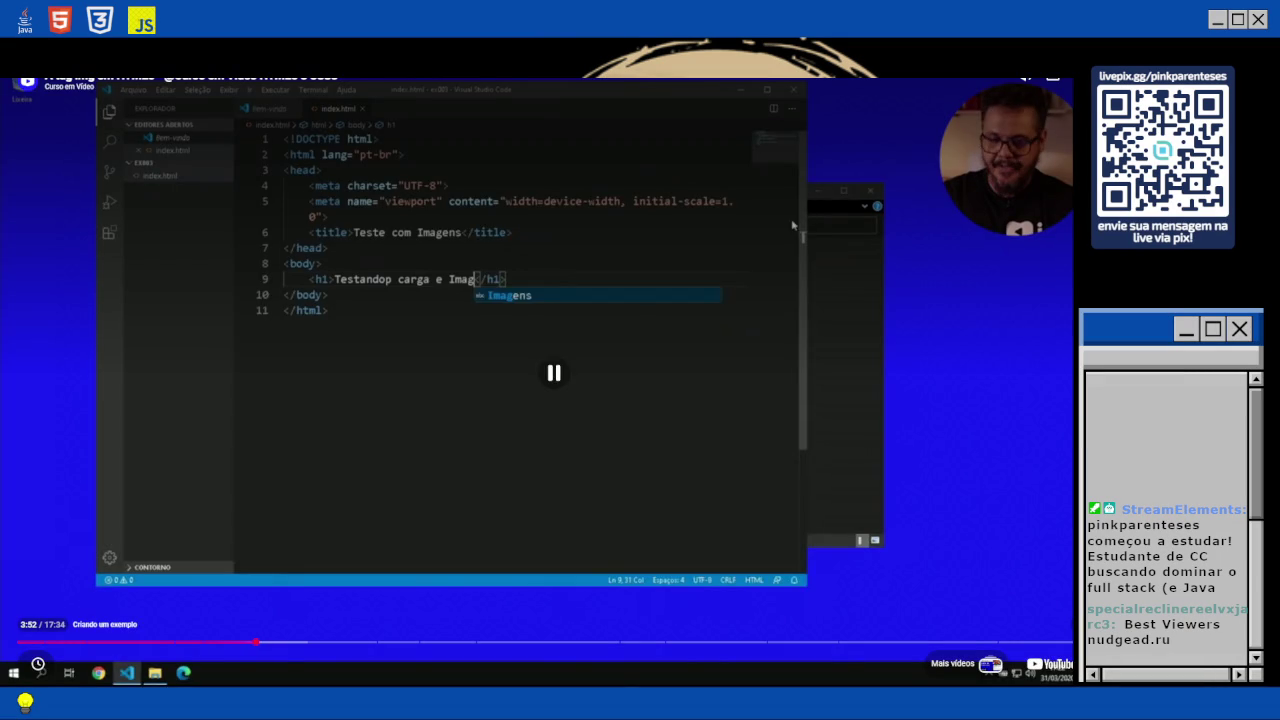
{"action": "key", "text": "Escape"}
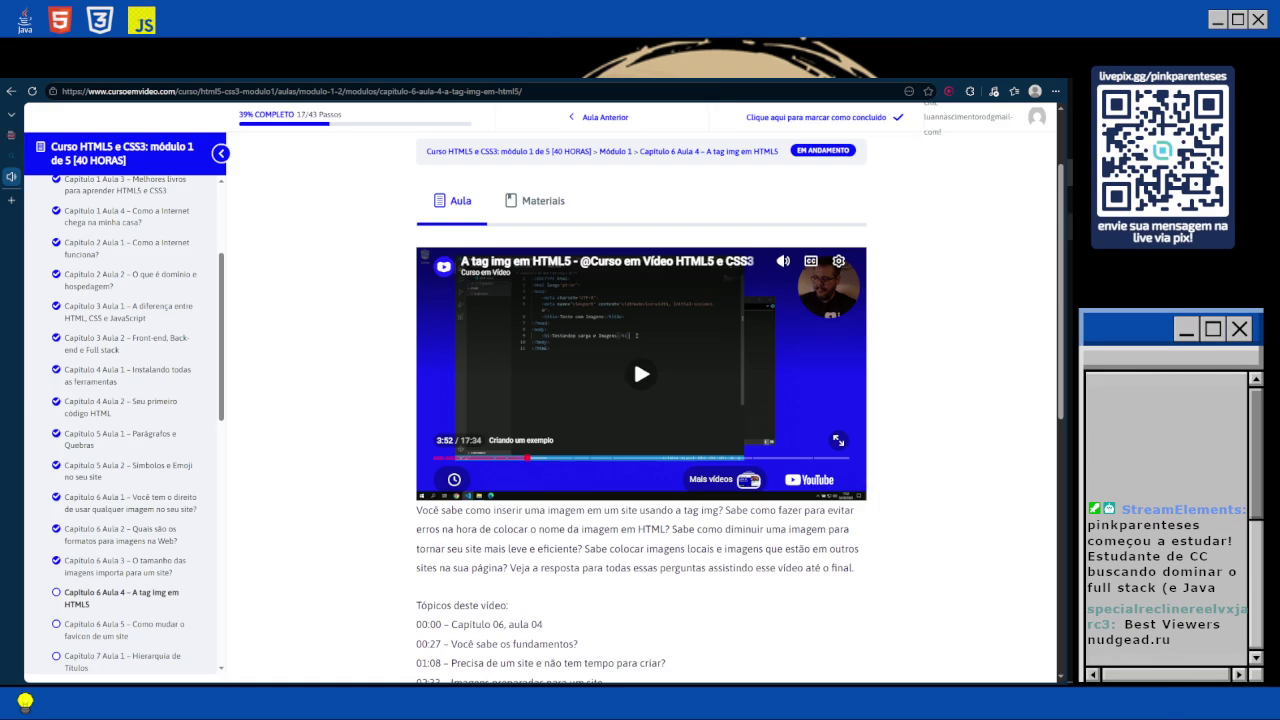
{"action": "key", "text": "alt+Tab"}
Set the page title to 'Testing Images'.
{"action": "type", "text": "Testing Images"}
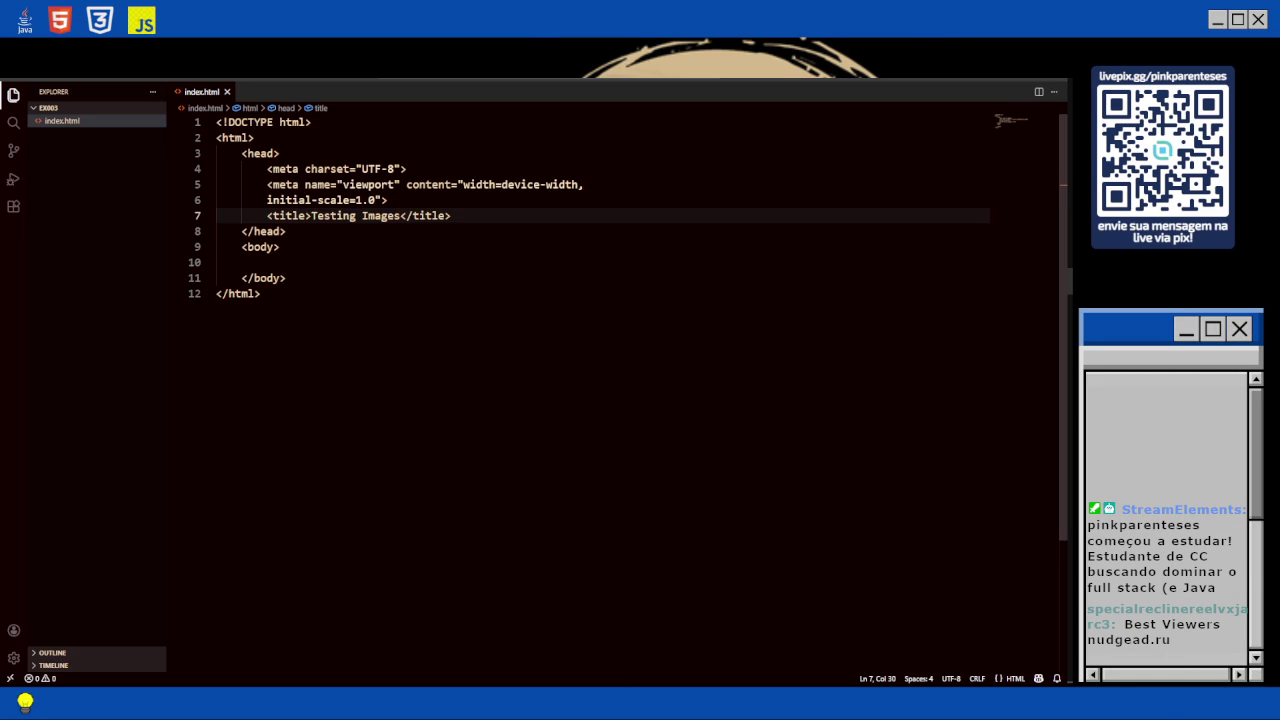
{"action": "left_click", "coordinate": [286, 231]}
{"action": "left_click", "coordinate": [267, 262]}
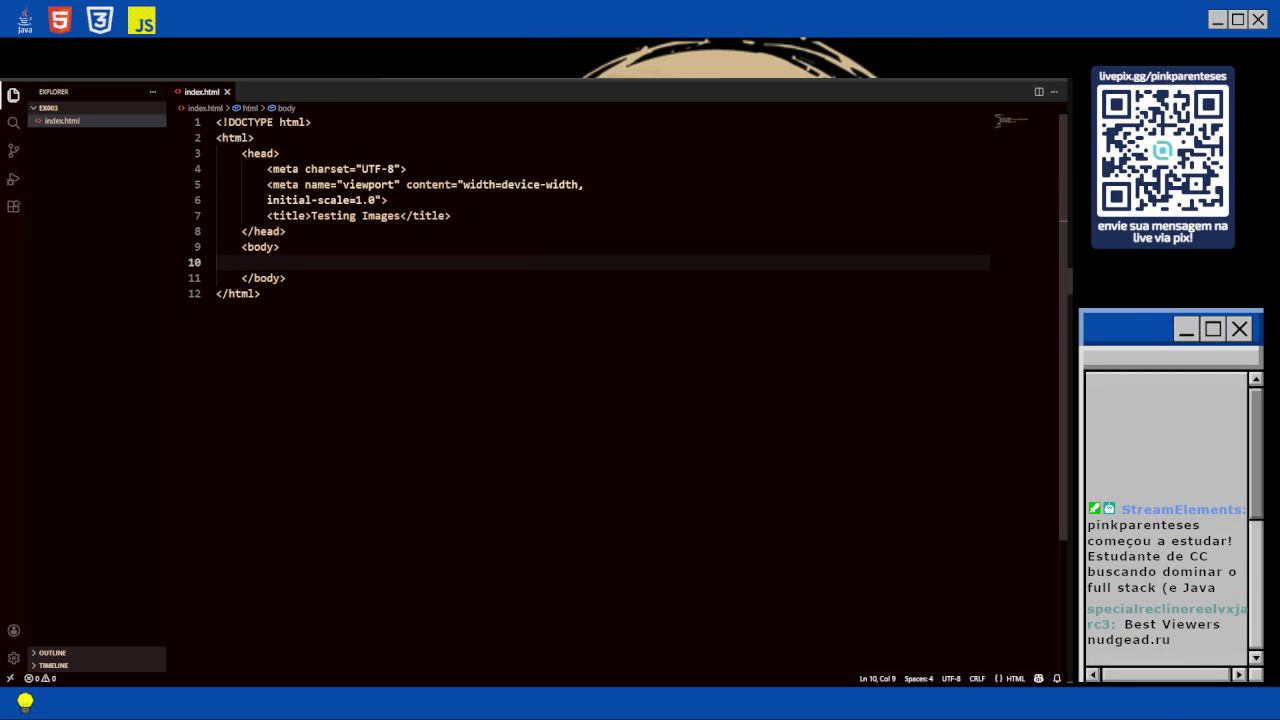
Add an h1 heading in the body reading 'Testing charge and images'.
{"action": "type", "text": "h1"}
{"action": "key", "text": "Tab"}
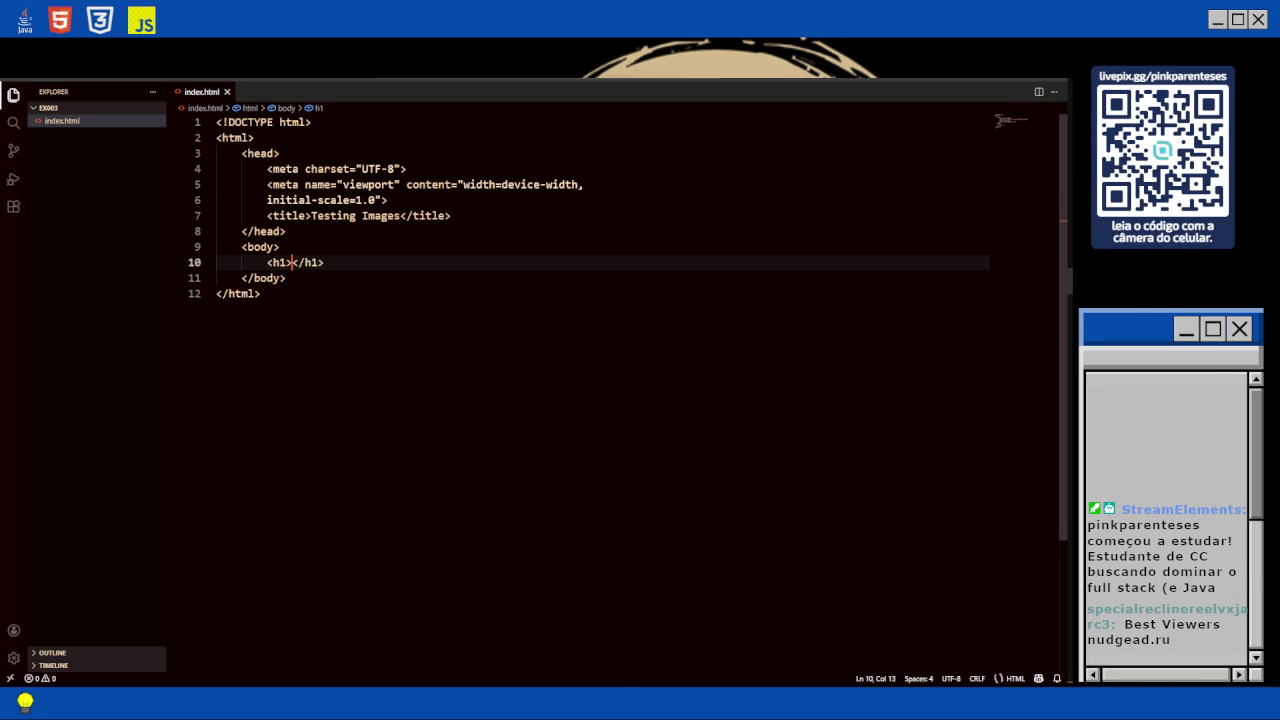
{"action": "key", "text": "Return"}
{"action": "key", "text": "ctrl+z"}
{"action": "type", "text": "Testing"}
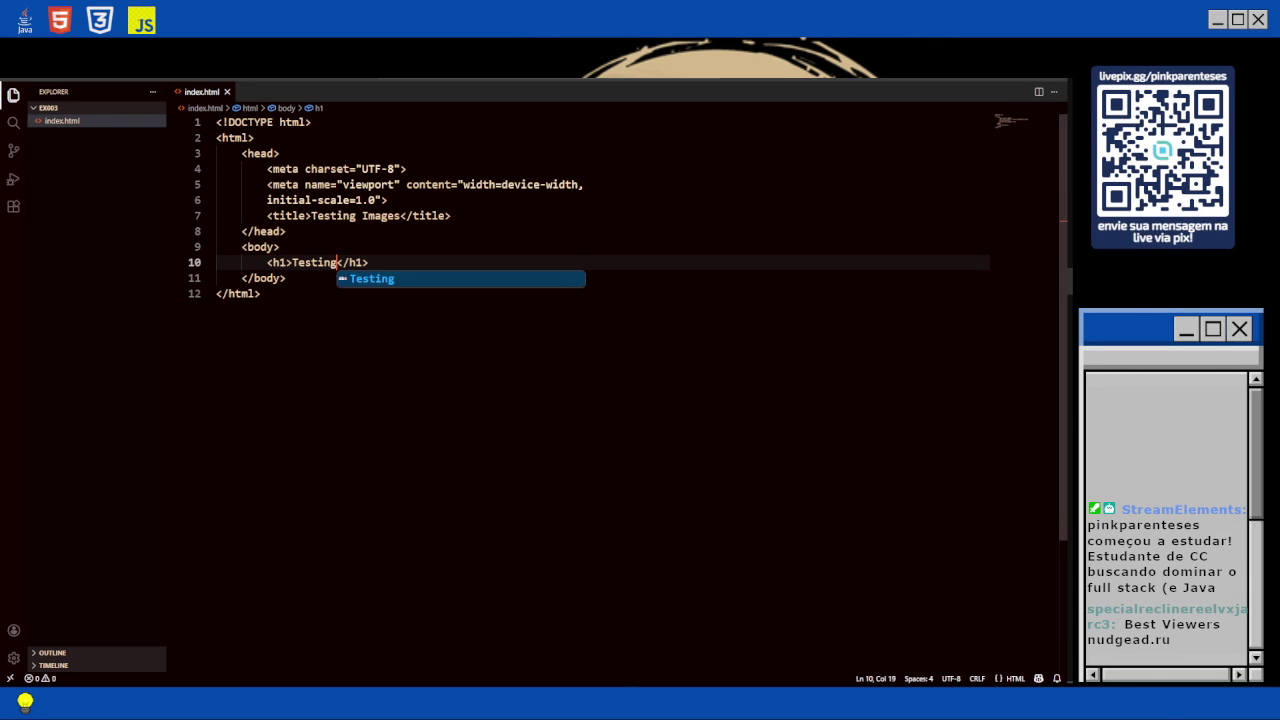
{"action": "type", "text": " charge "}
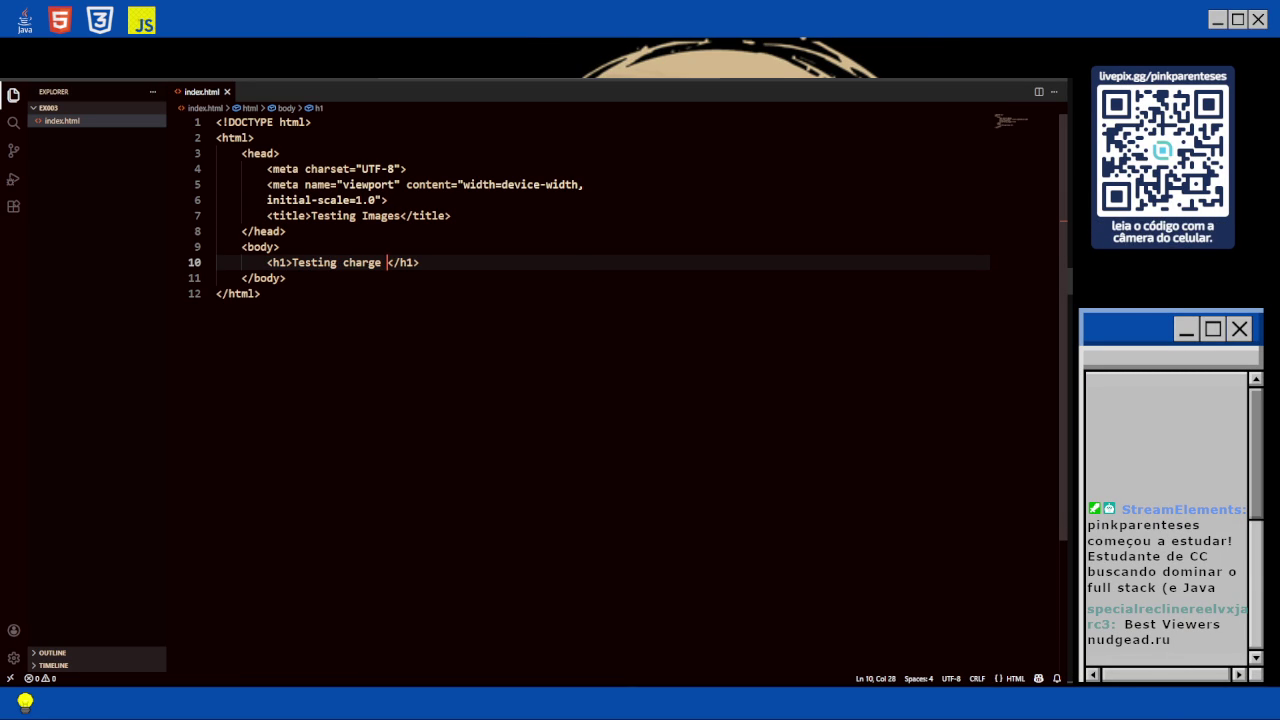
{"action": "type", "text": "and I"}
{"action": "key", "text": "BackSpace"}
{"action": "type", "text": "images"}
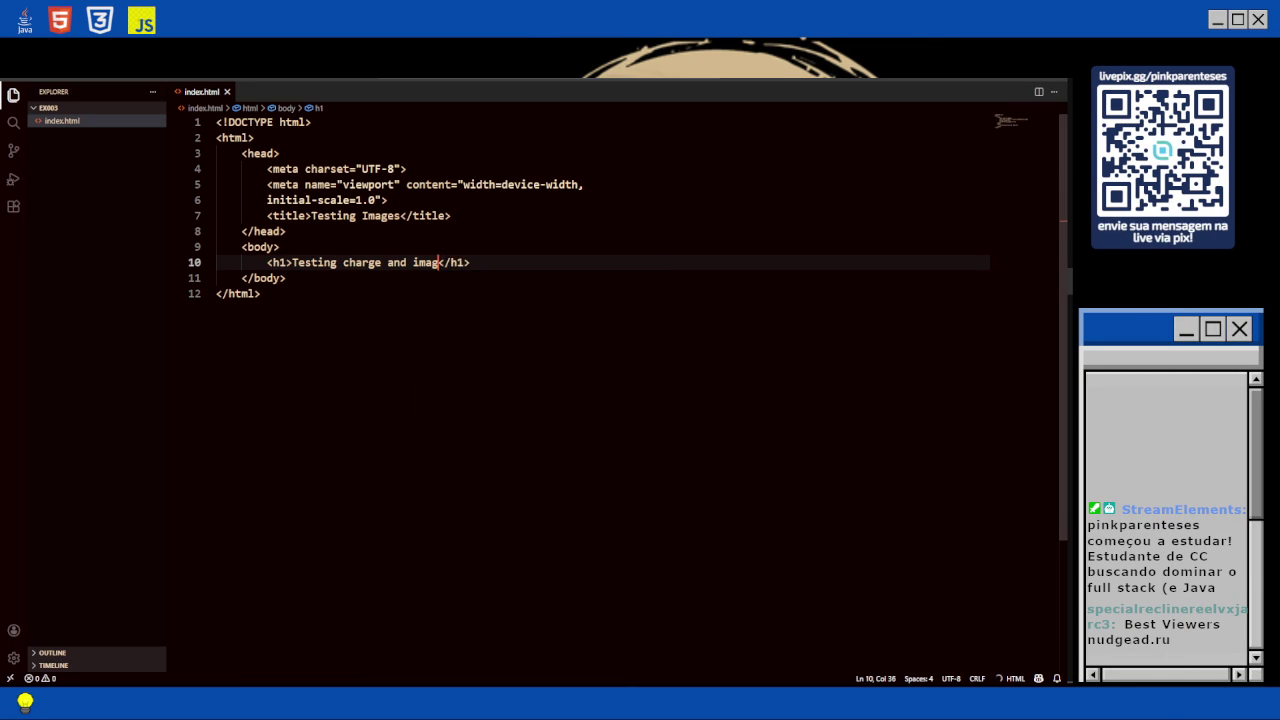
Collapse the lesson list and resume the img tag video in full screen.
{"action": "key", "text": "alt+Tab"}
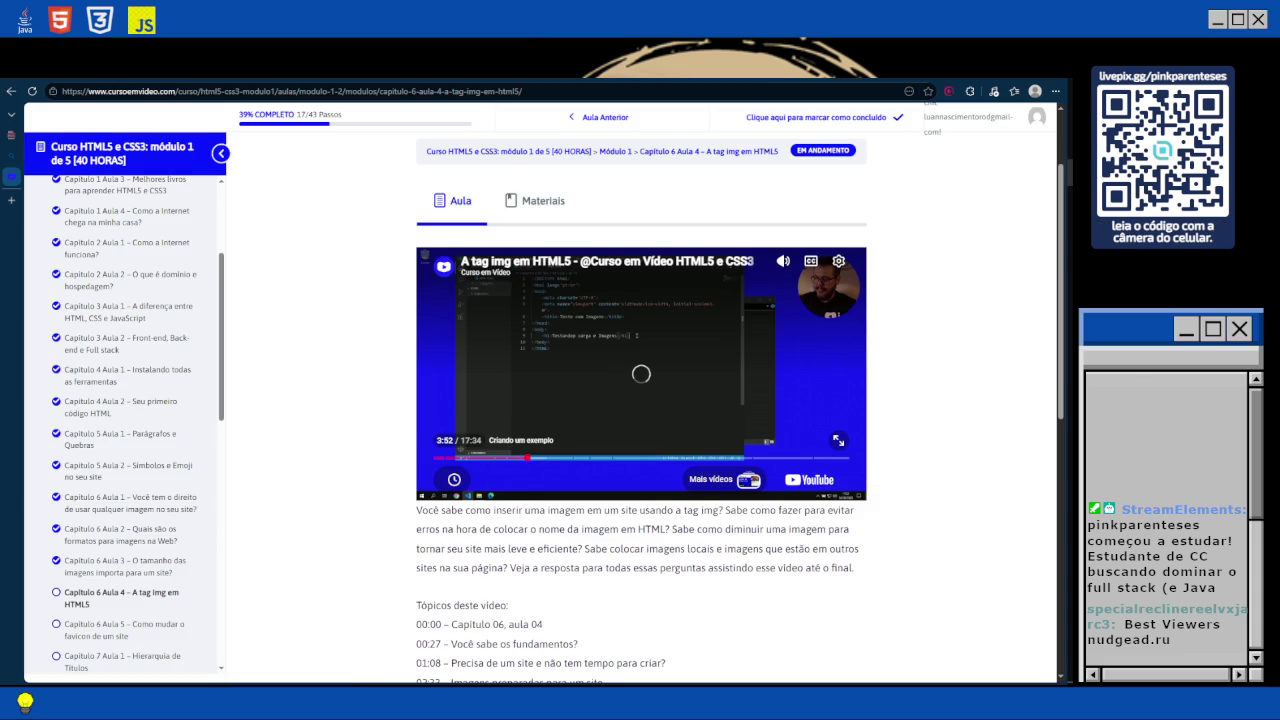
{"action": "left_click", "coordinate": [220, 153]}
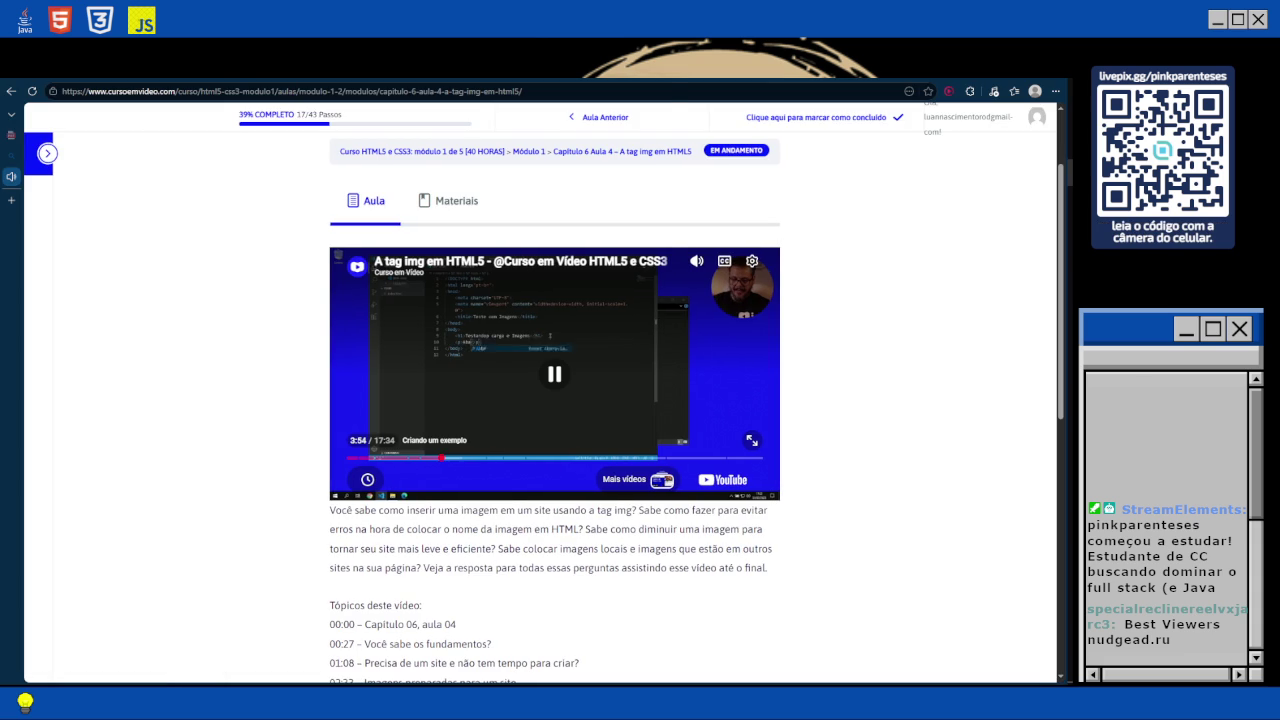
{"action": "key", "text": "f"}
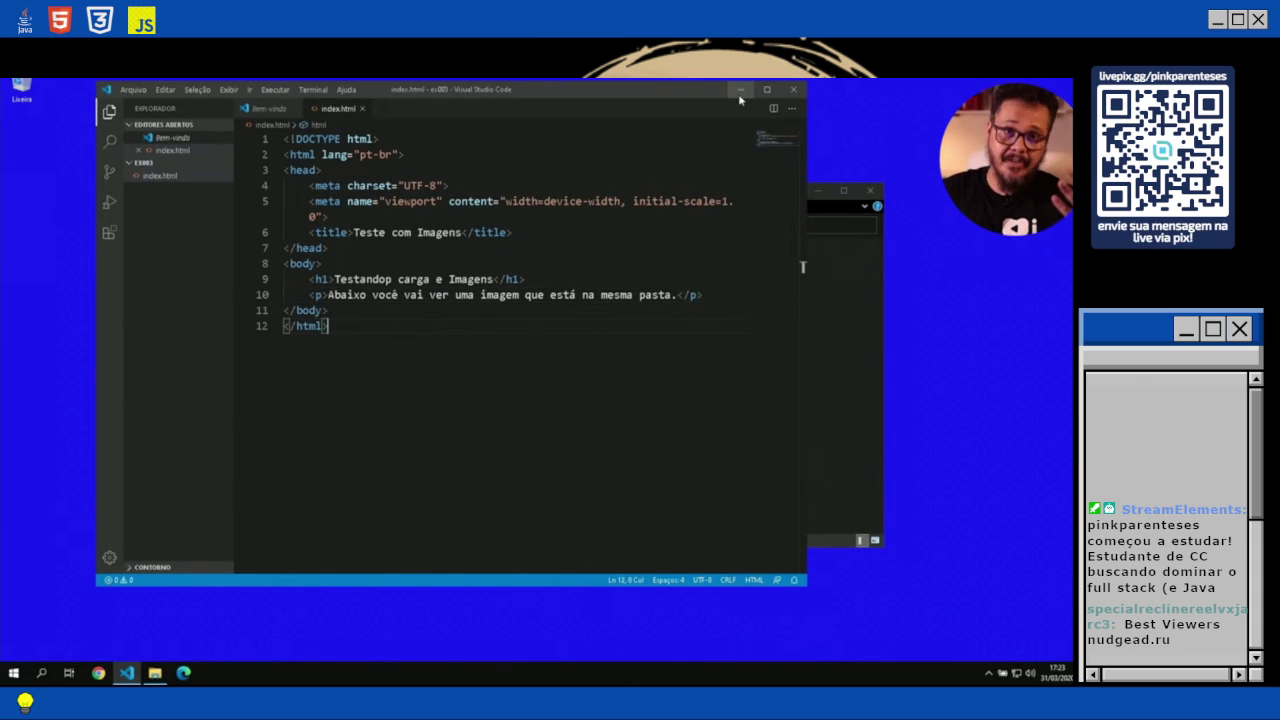
{"action": "key", "text": "space"}
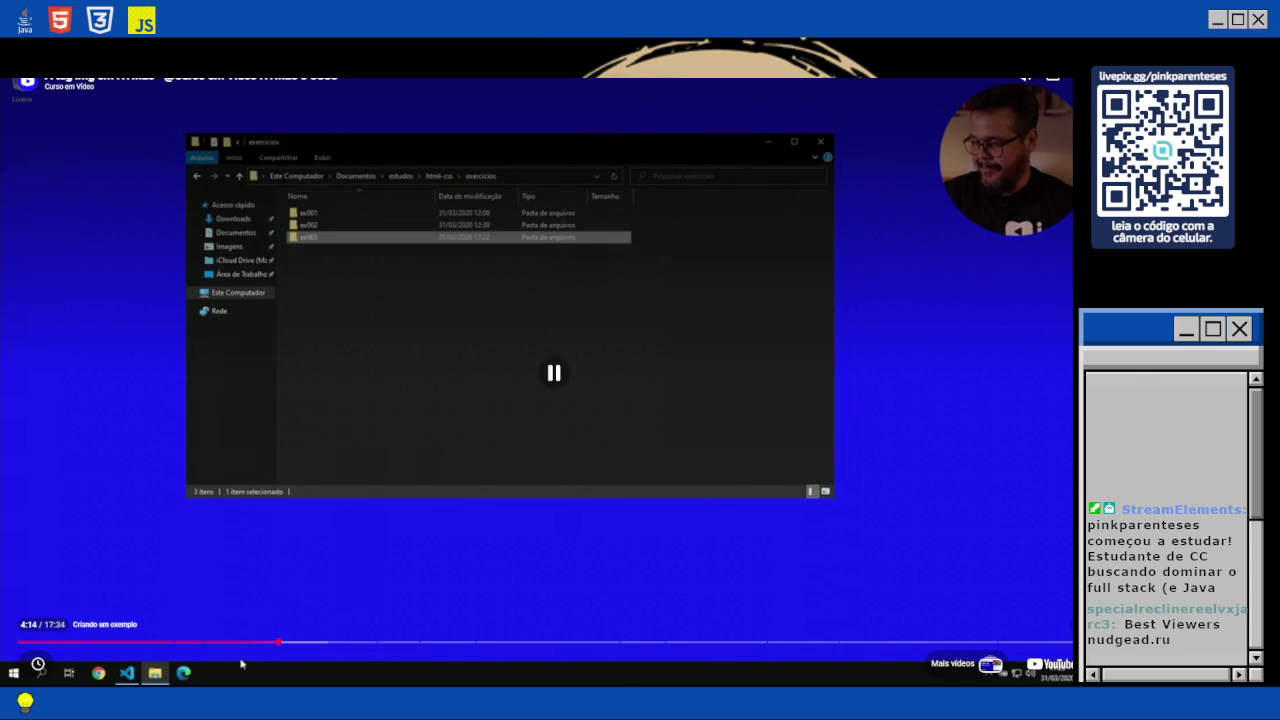
Follow the lesson through its Google Images search for html5 logos, then leave full screen.
{"action": "left_click", "coordinate": [97, 674]}
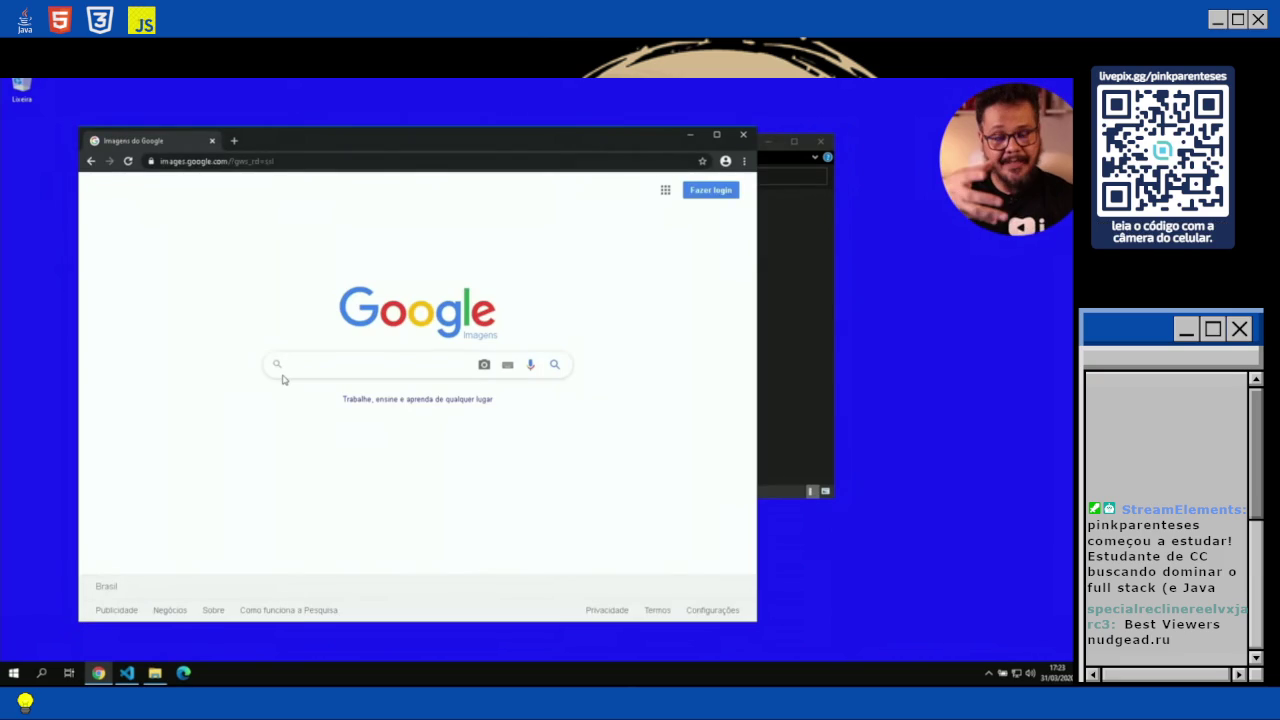
{"action": "type", "text": "html5"}
{"action": "key", "text": "Return"}
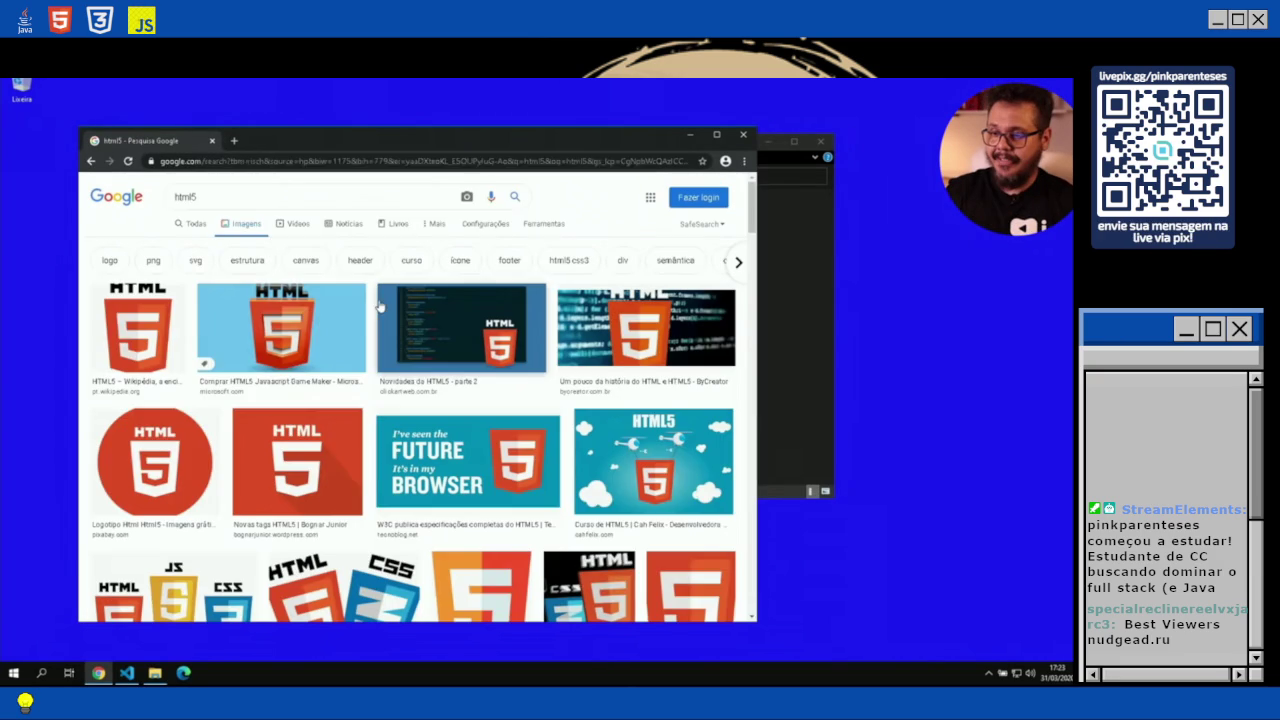
{"action": "left_click", "coordinate": [546, 224]}
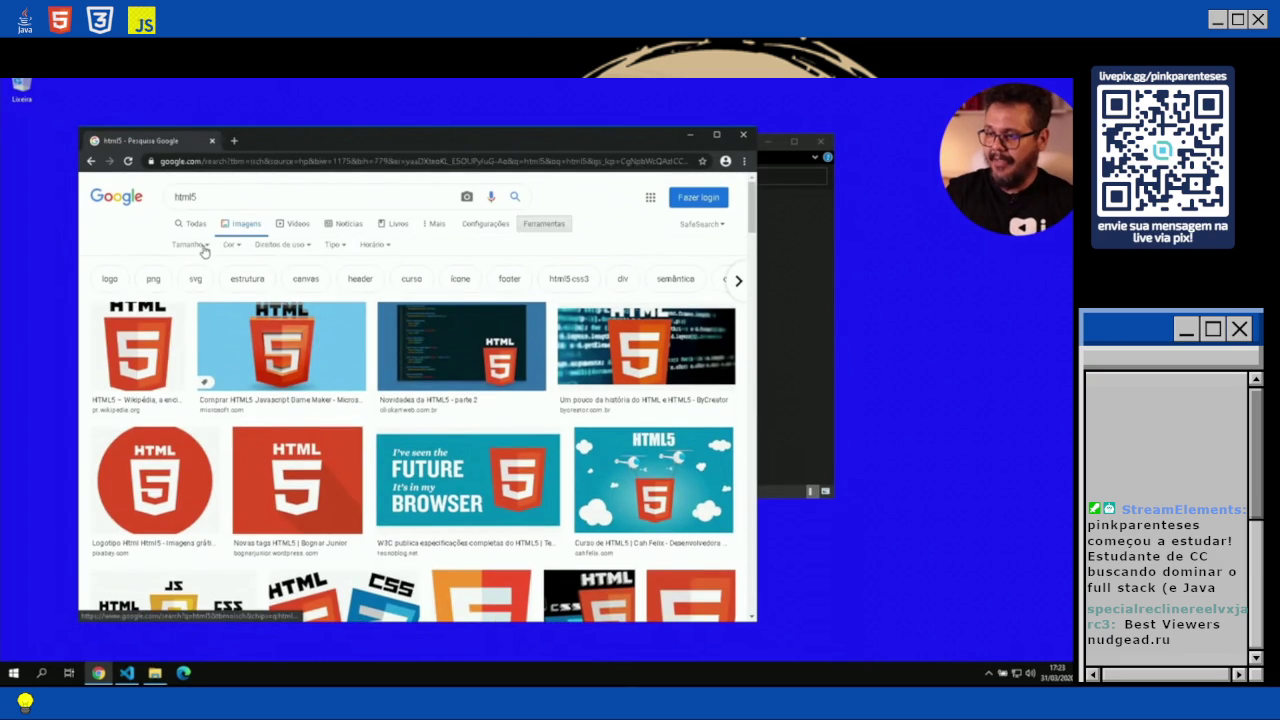
{"action": "left_click", "coordinate": [231, 244]}
{"action": "left_click", "coordinate": [238, 297]}
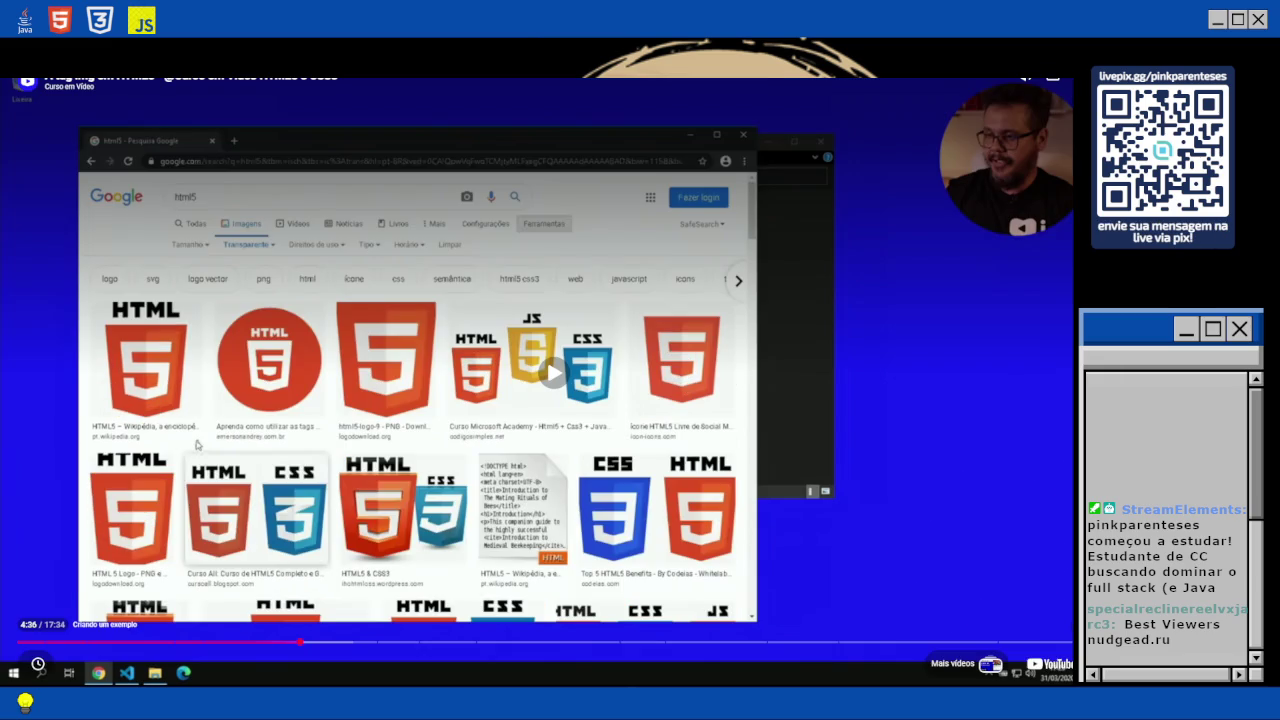
{"action": "key", "text": "Escape"}
{"action": "key", "text": "ctrl+t"}
Reach Google through a Bing search for 'google', then start searching 'html images' in a new tab.
{"action": "type", "text": "goo"}
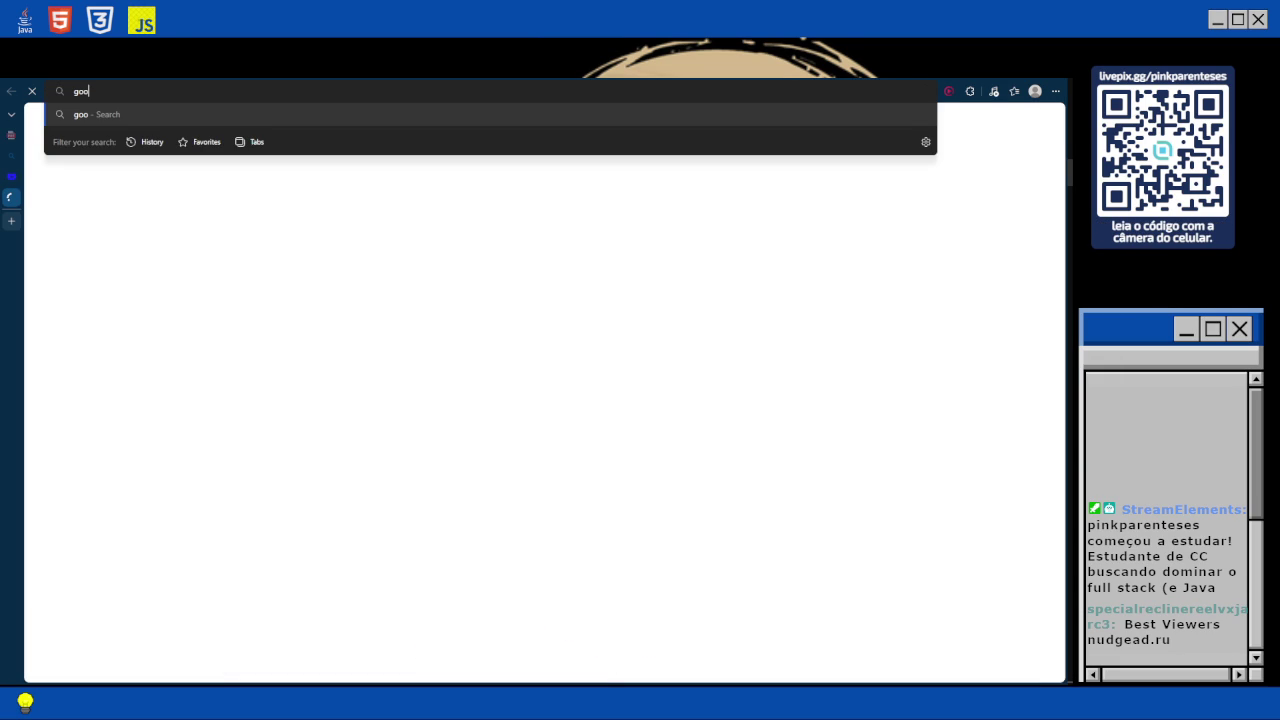
{"action": "type", "text": "gle"}
{"action": "key", "text": "Return"}
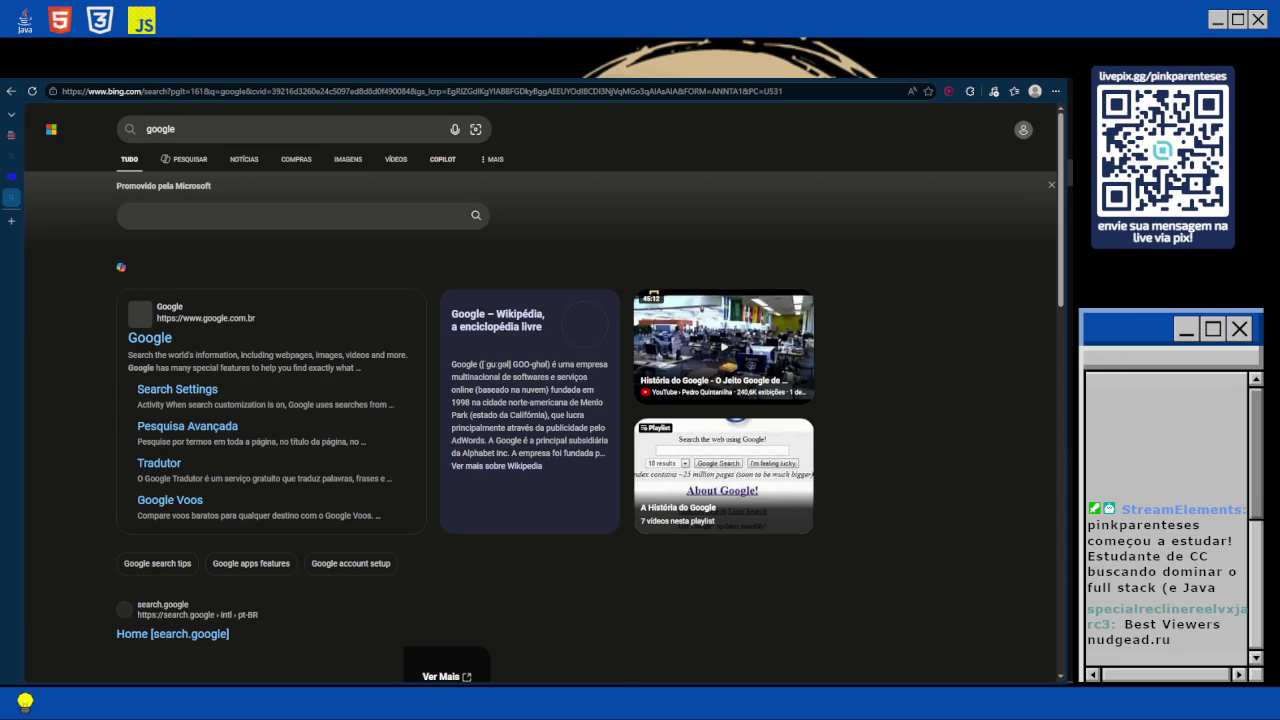
{"action": "key", "text": "ctrl+t"}
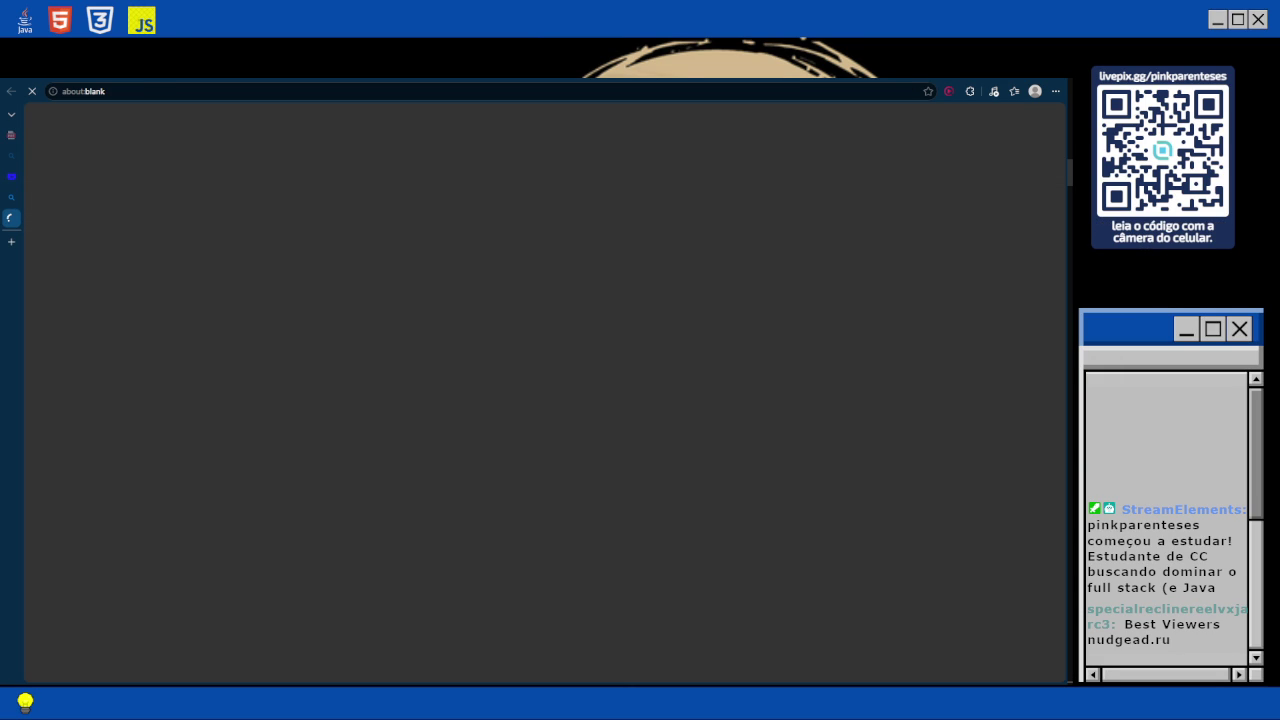
{"action": "type", "text": "html "}
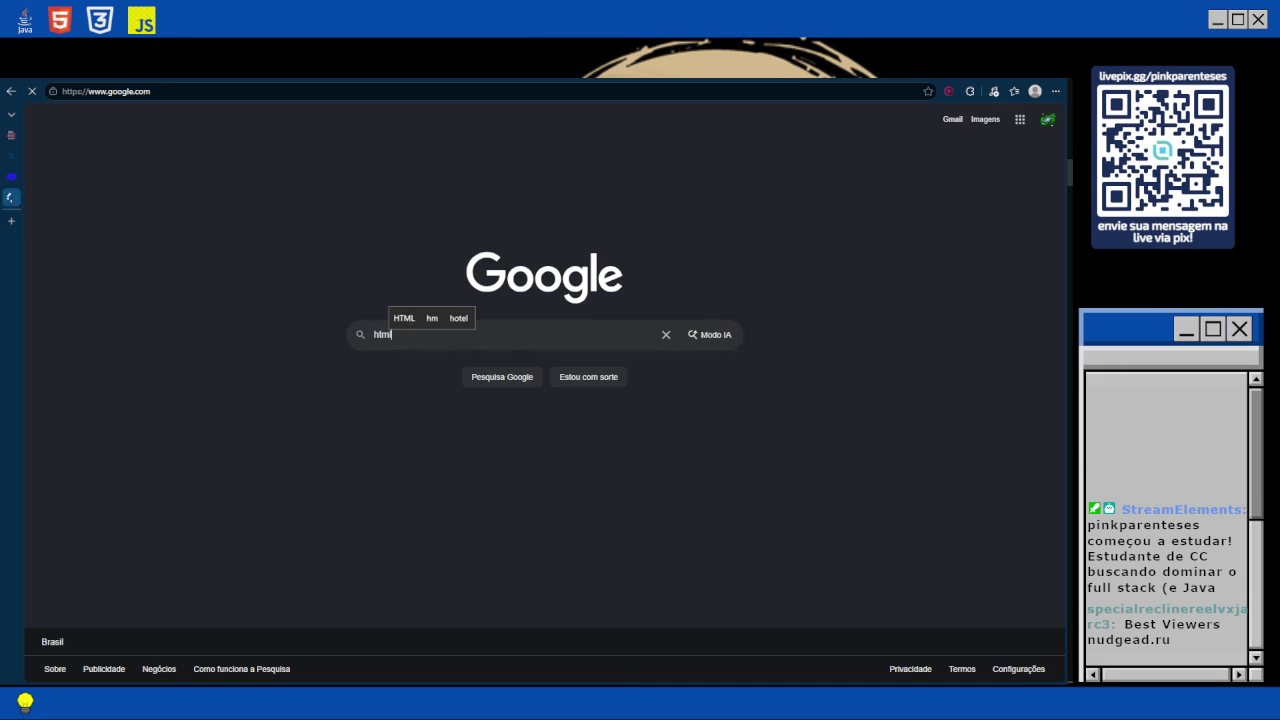
{"action": "type", "text": "i"}
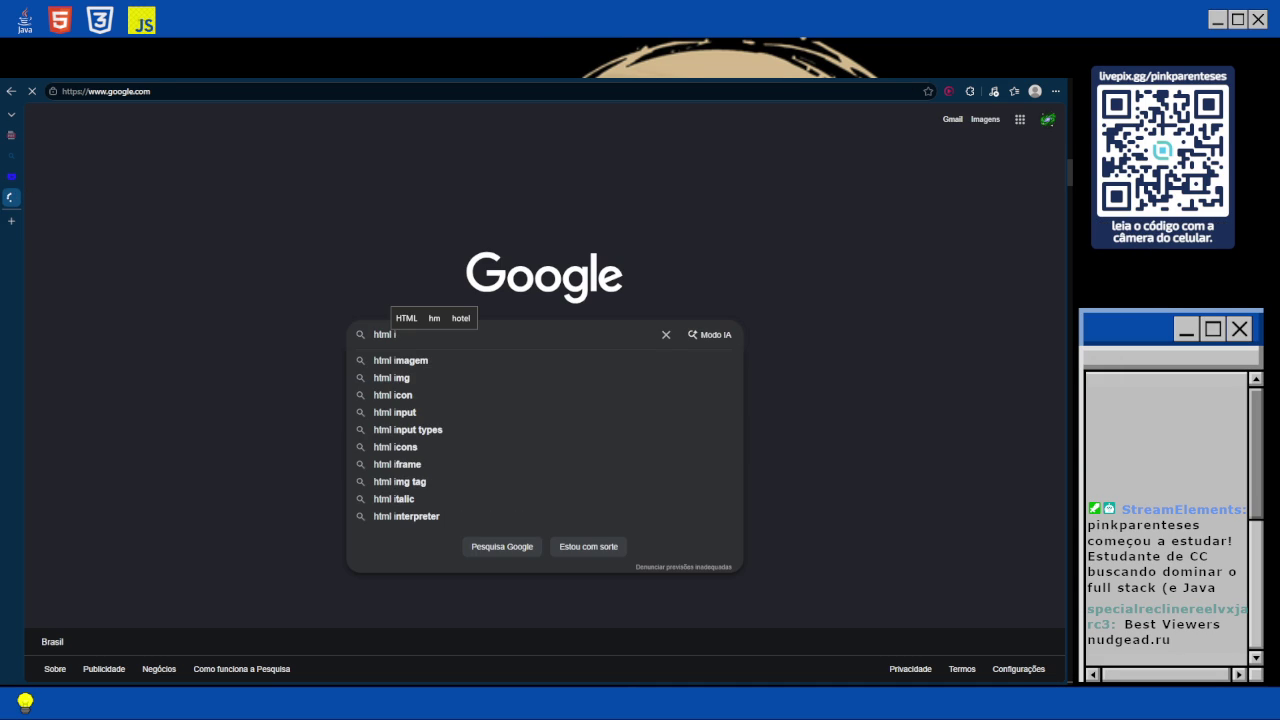
{"action": "type", "text": "mages"}
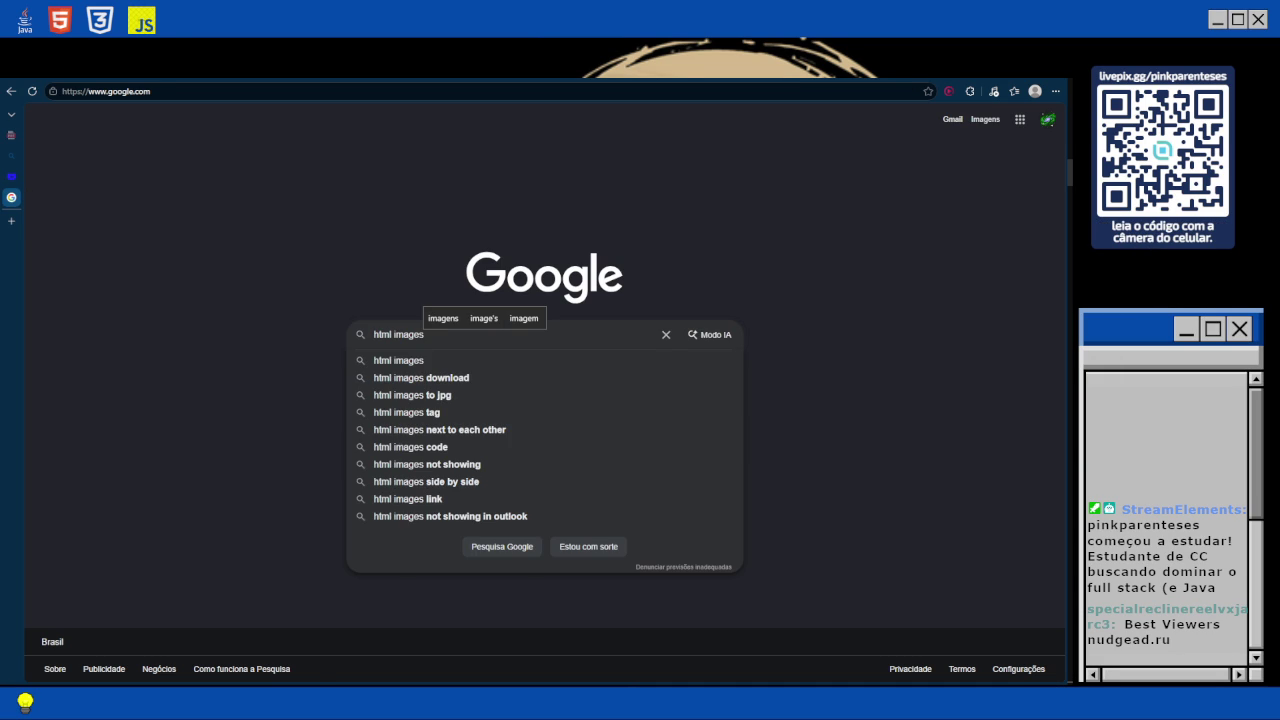
Submit the 'html images' Google search and switch to the Imagens results.
{"action": "key", "text": "Return"}
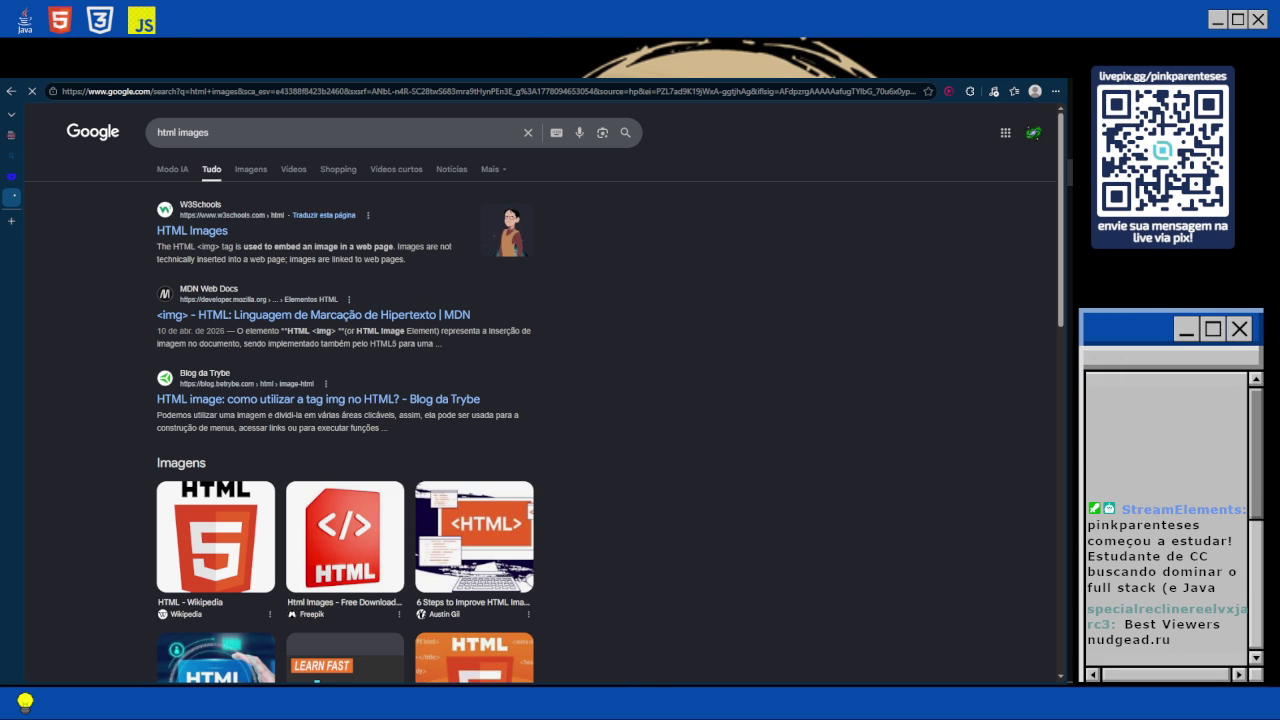
{"action": "left_click", "coordinate": [251, 169]}
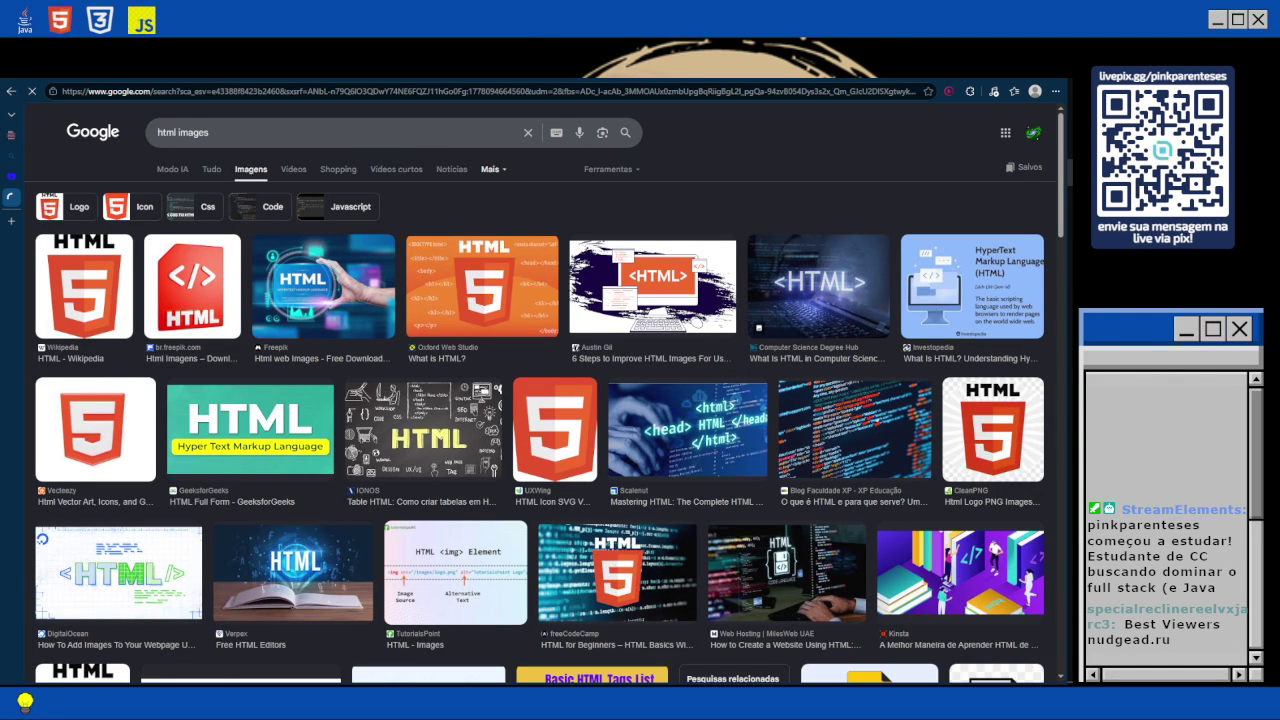
Readjust the Google Images page zoom and bring up the Tamanho size filter options.
{"action": "key", "text": "ctrl+plus"}
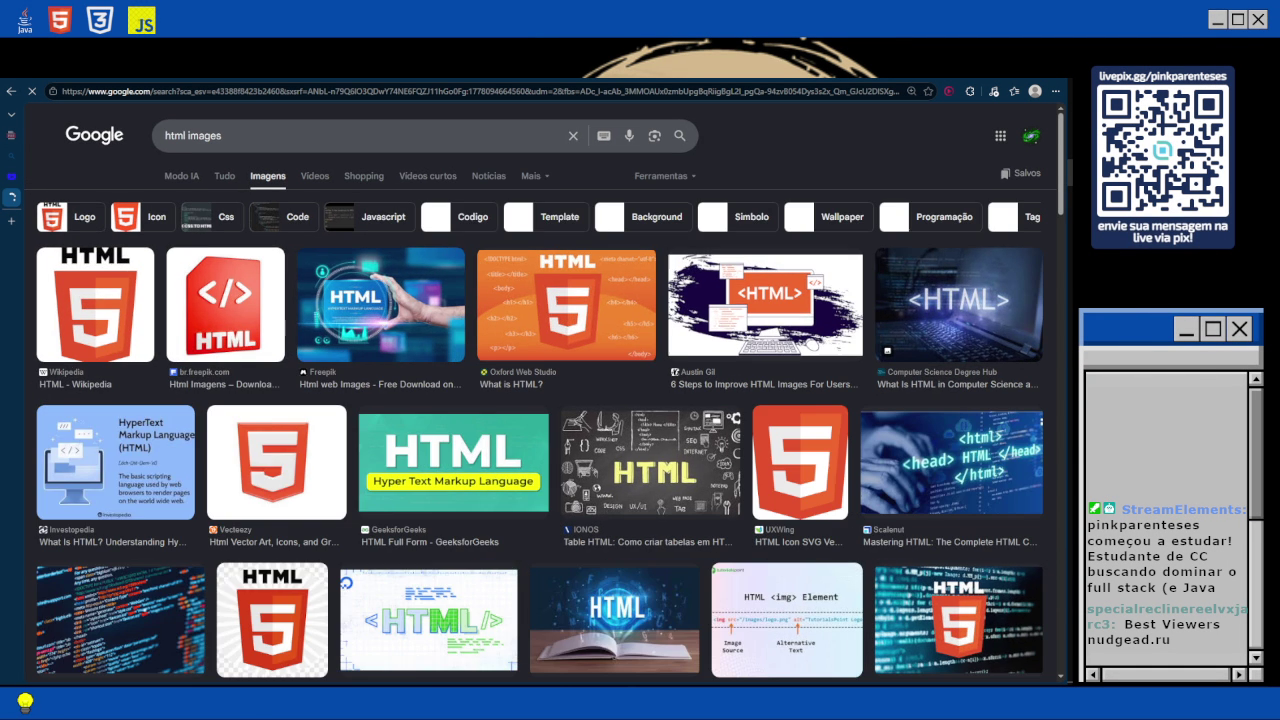
{"action": "key", "text": "ctrl+plus"}
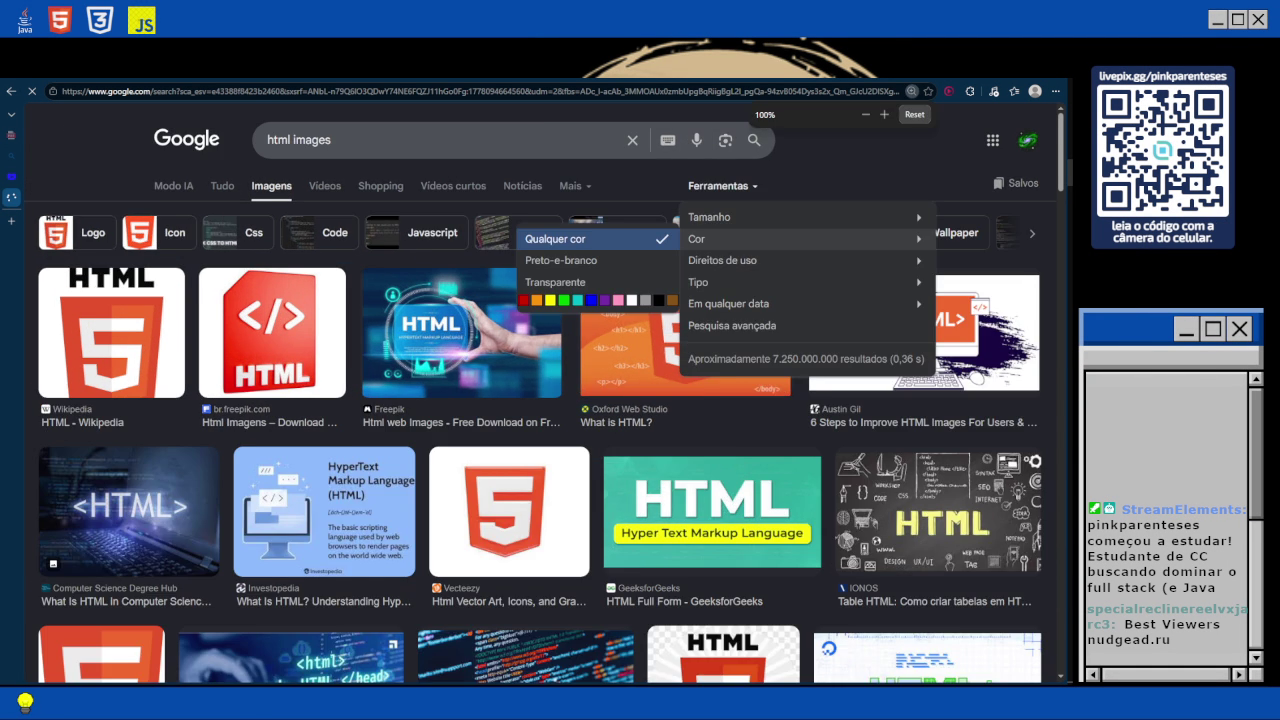
{"action": "key", "text": "ctrl+0"}
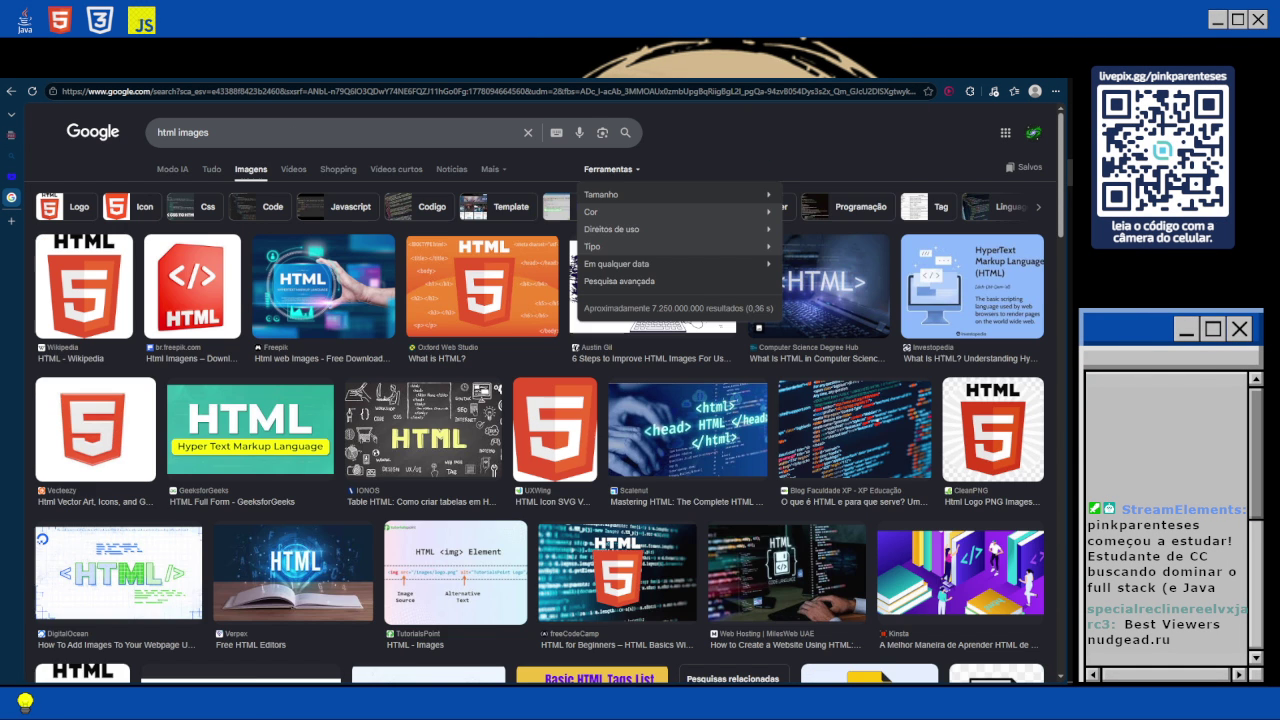
{"action": "mouse_move", "coordinate": [610, 194]}
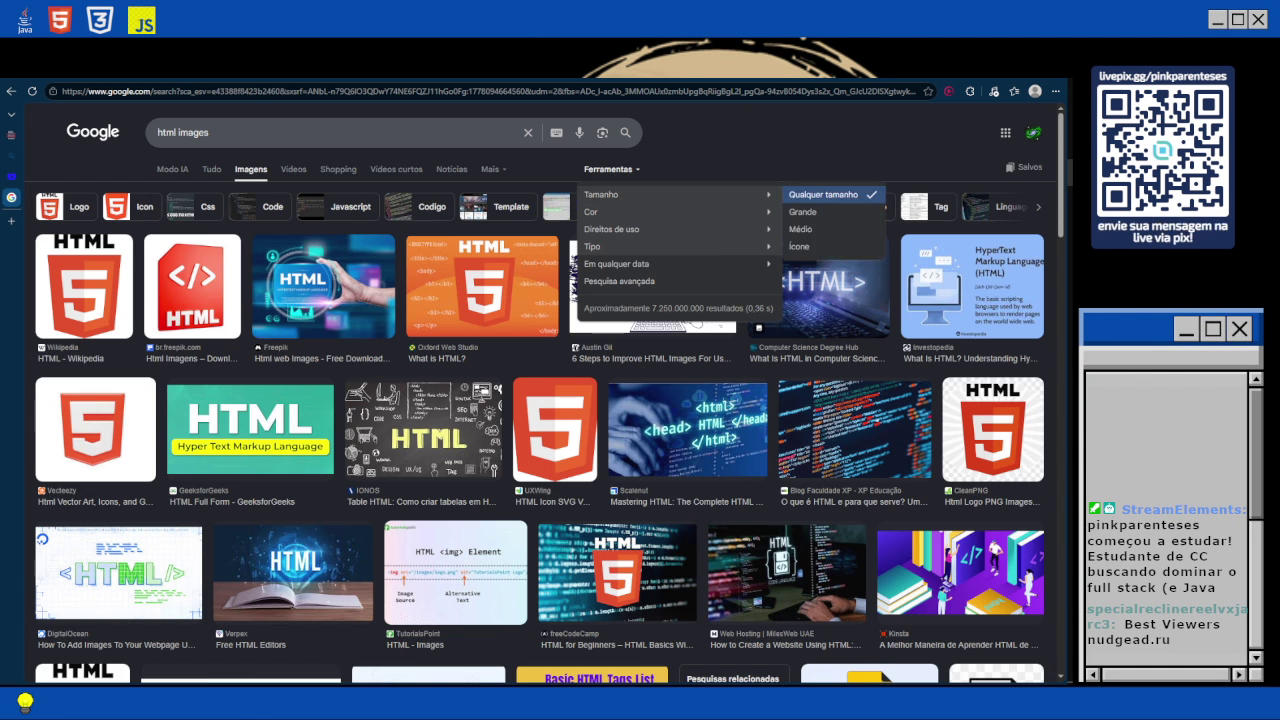
Try the Grande size filter on the html images results, then reset to Qualquer tamanho.
{"action": "left_click", "coordinate": [803, 212]}
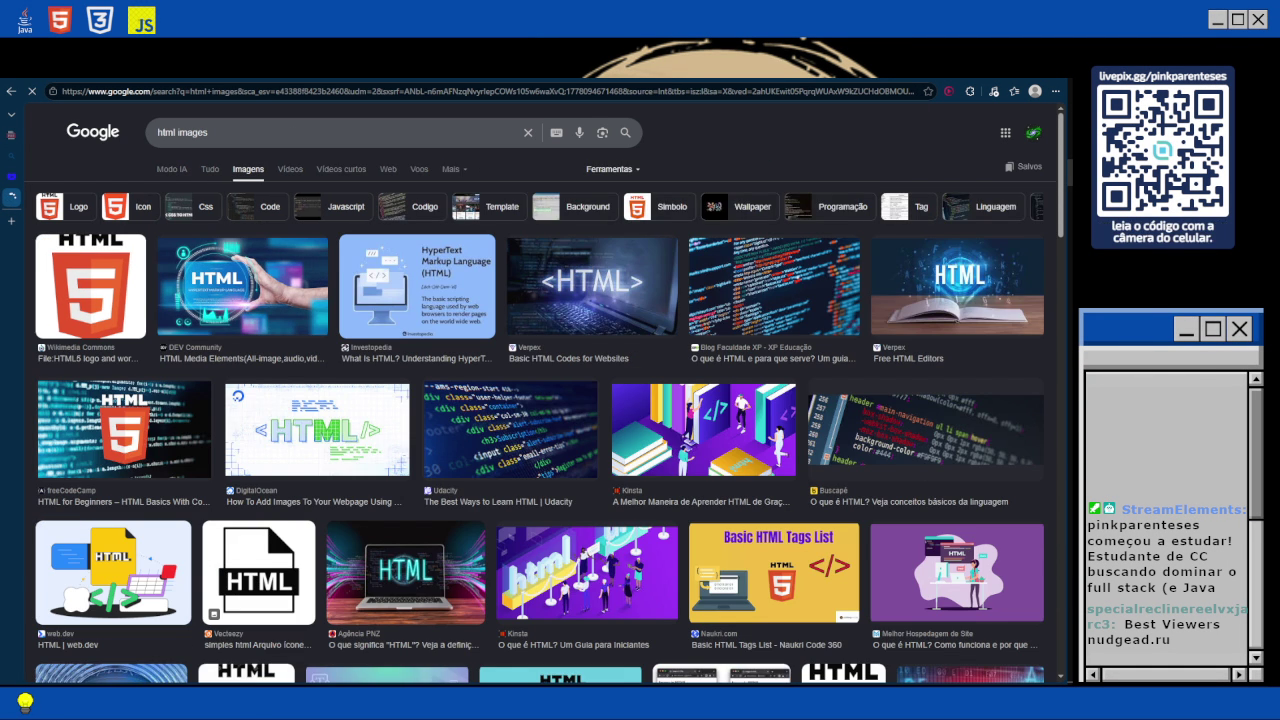
{"action": "left_click", "coordinate": [610, 169]}
{"action": "left_click", "coordinate": [825, 194]}
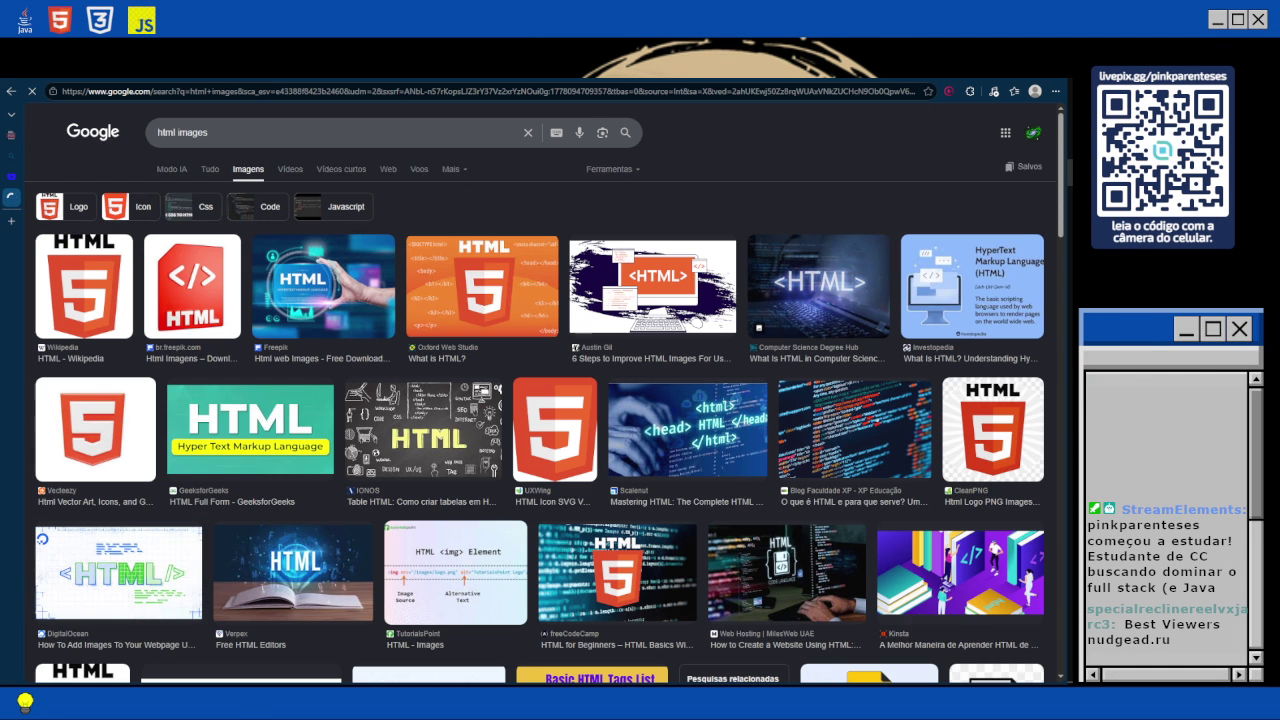
Filter the results to Transparente colour, briefly checking the lesson tab before returning.
{"action": "left_click", "coordinate": [611, 169]}
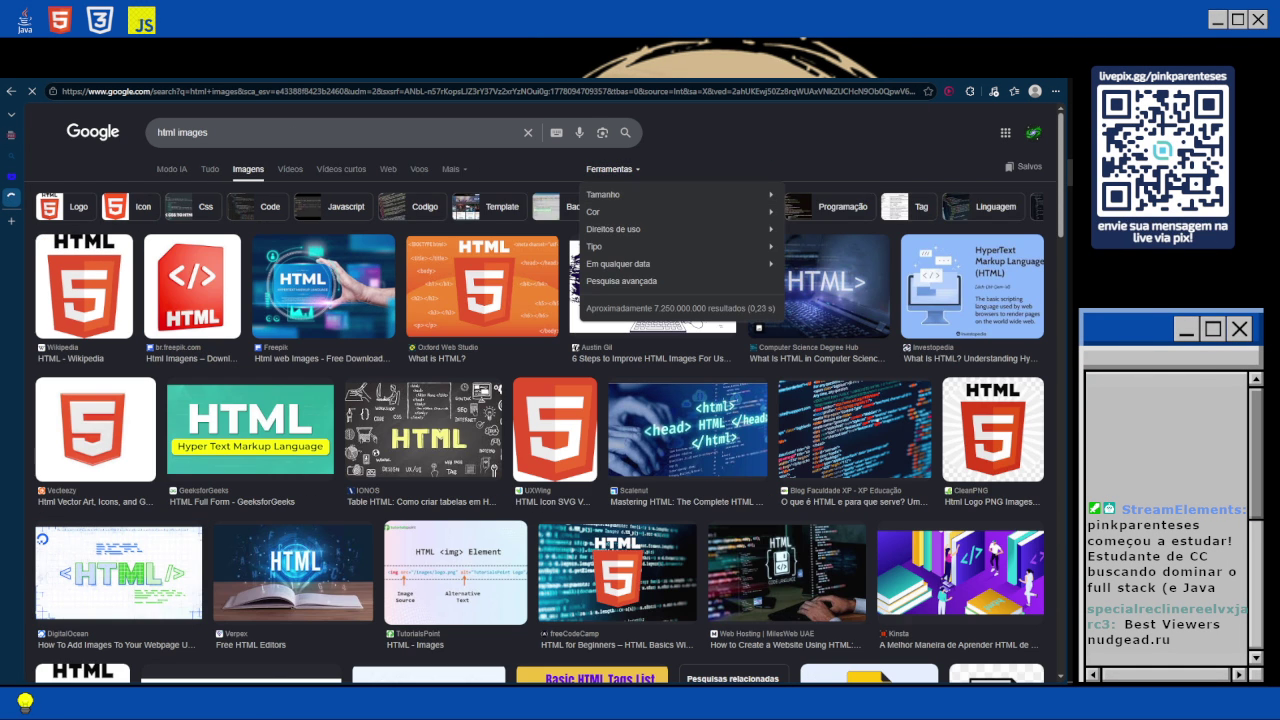
{"action": "left_click", "coordinate": [600, 212]}
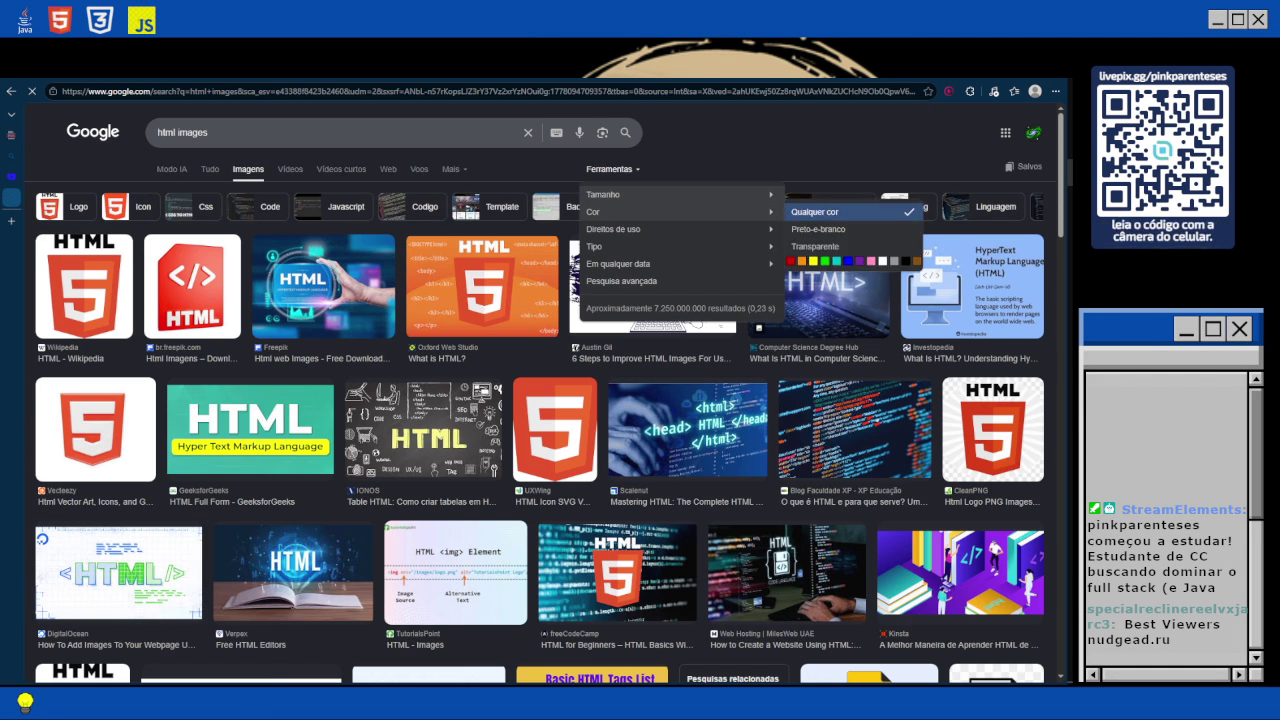
{"action": "left_click", "coordinate": [815, 246]}
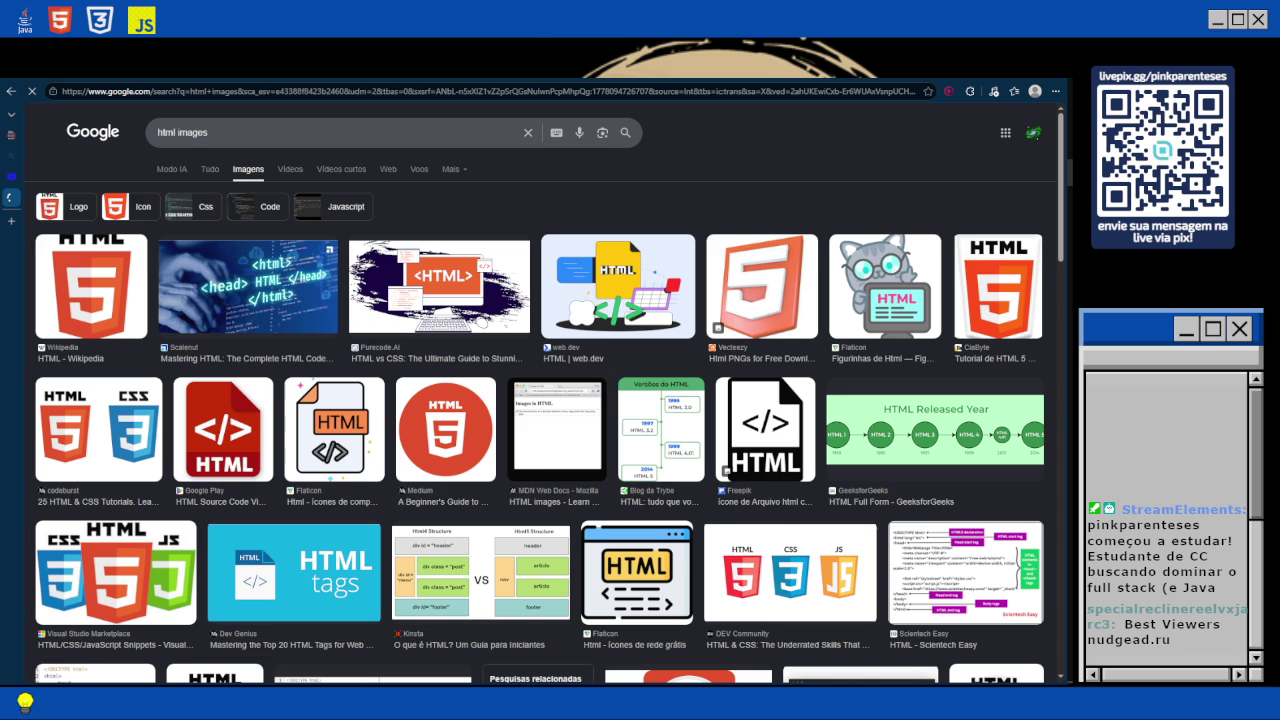
{"action": "key", "text": "ctrl+shift+Tab"}
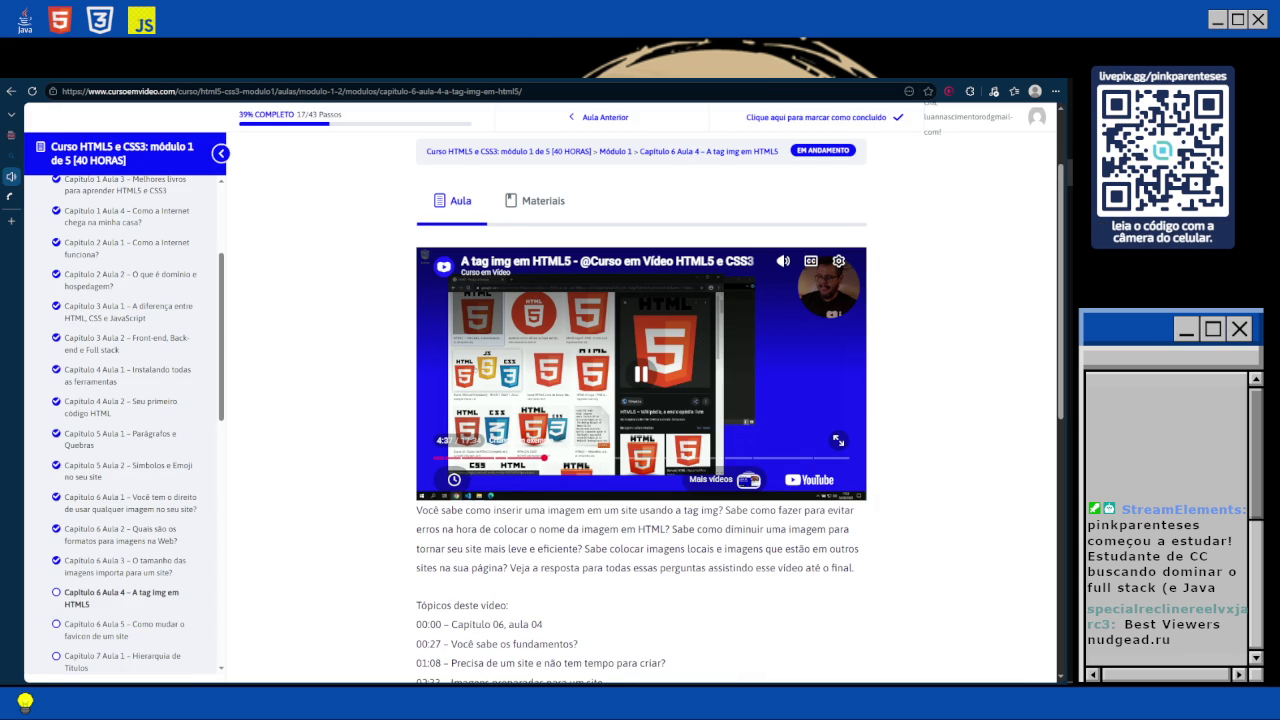
{"action": "key", "text": "ctrl+Tab"}
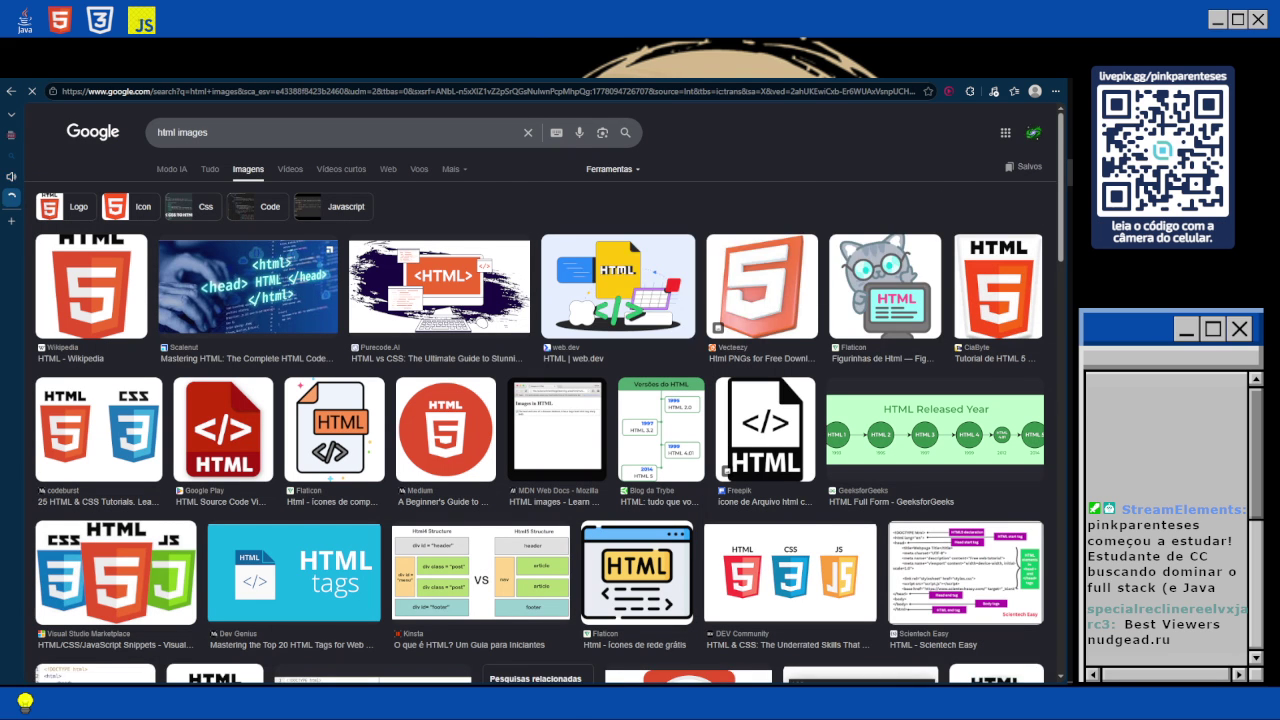
Limit the transparent html images to Licenças Creative Commons under Direitos de uso.
{"action": "left_click", "coordinate": [612, 169]}
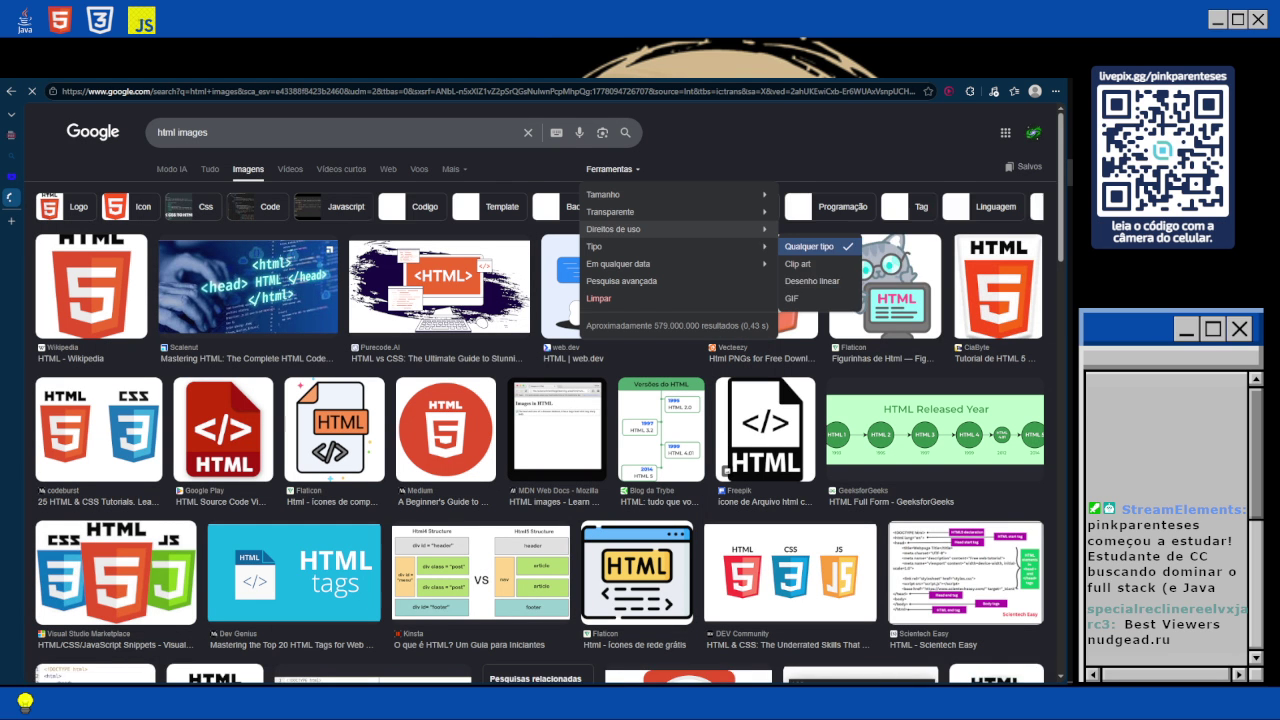
{"action": "mouse_move", "coordinate": [650, 229]}
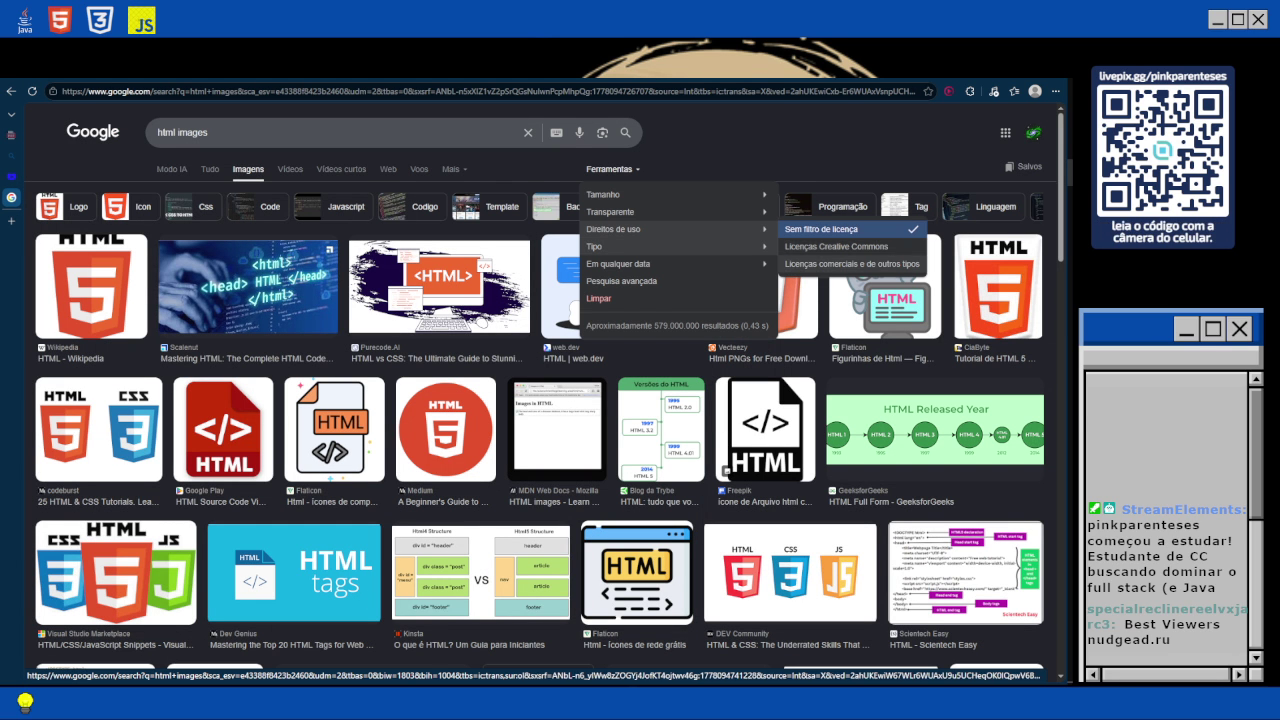
{"action": "left_click", "coordinate": [836, 246]}
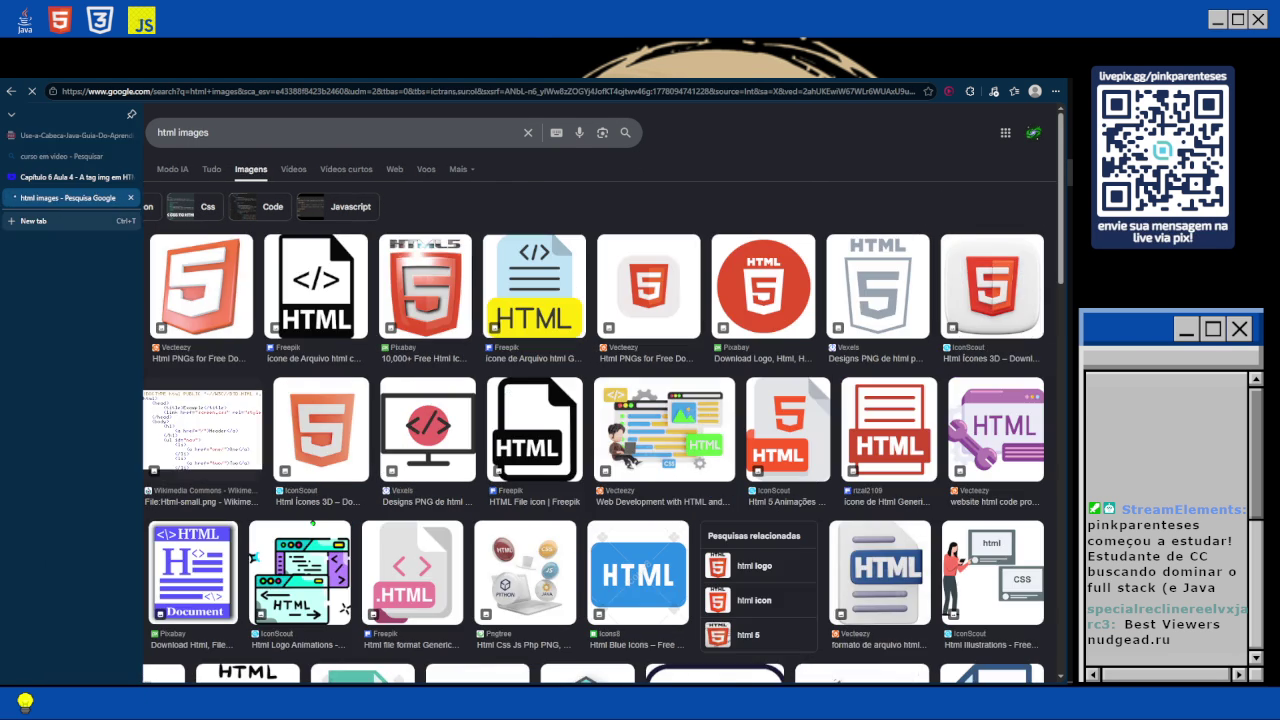
{"action": "left_click", "coordinate": [33, 220]}
Search Bing for 'creative commons' and scroll through the licence results.
{"action": "type", "text": "cr"}
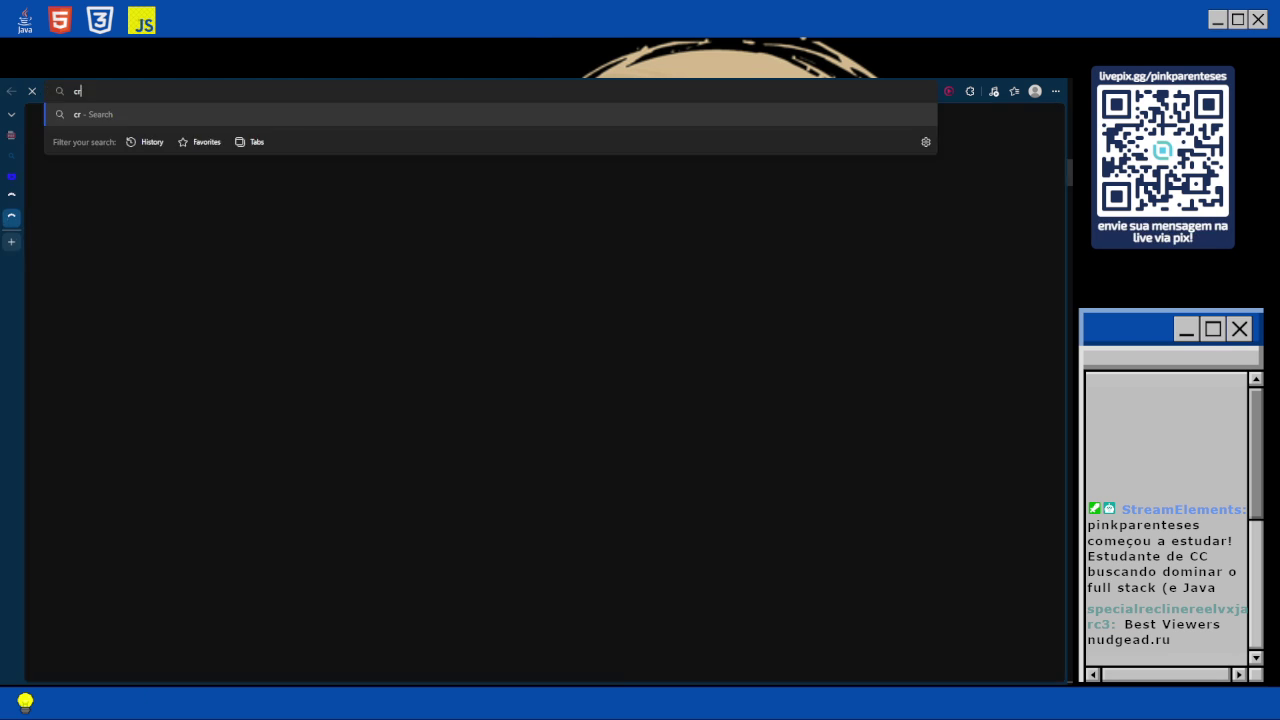
{"action": "type", "text": "eative commons"}
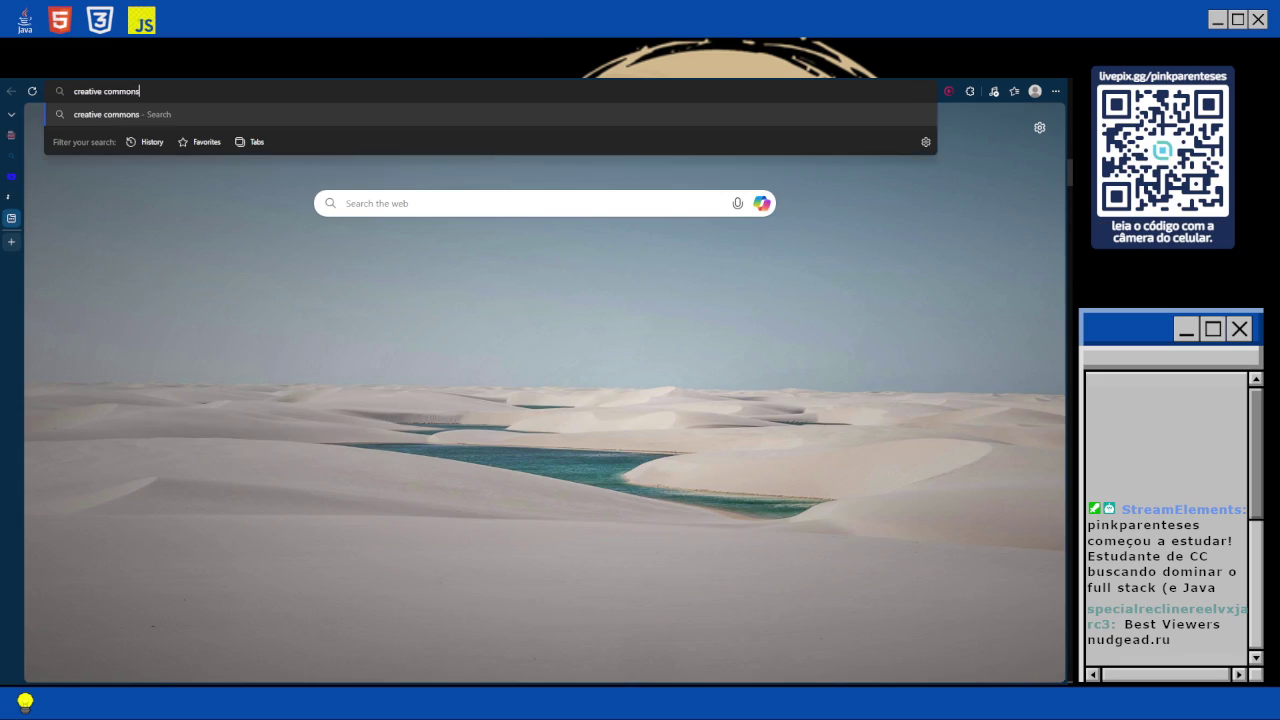
{"action": "key", "text": "Return"}
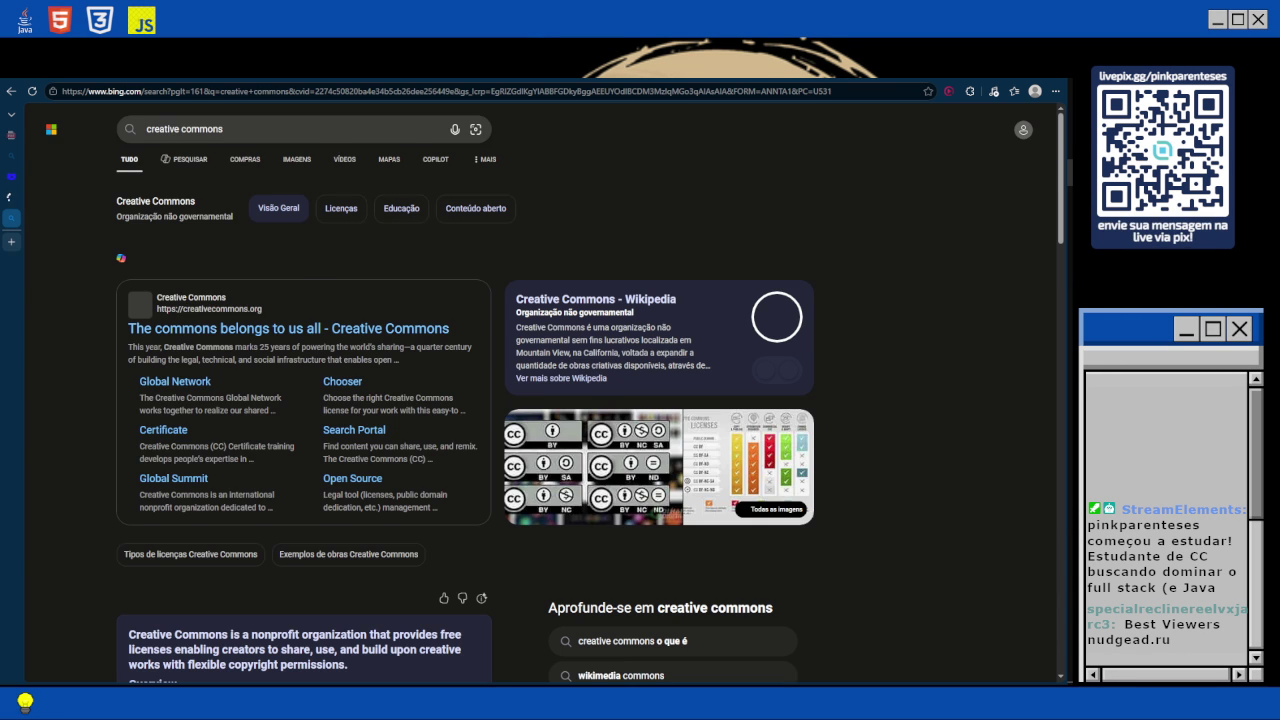
{"action": "scroll", "coordinate": [540, 400], "scroll_direction": "down", "scroll_amount": 3}
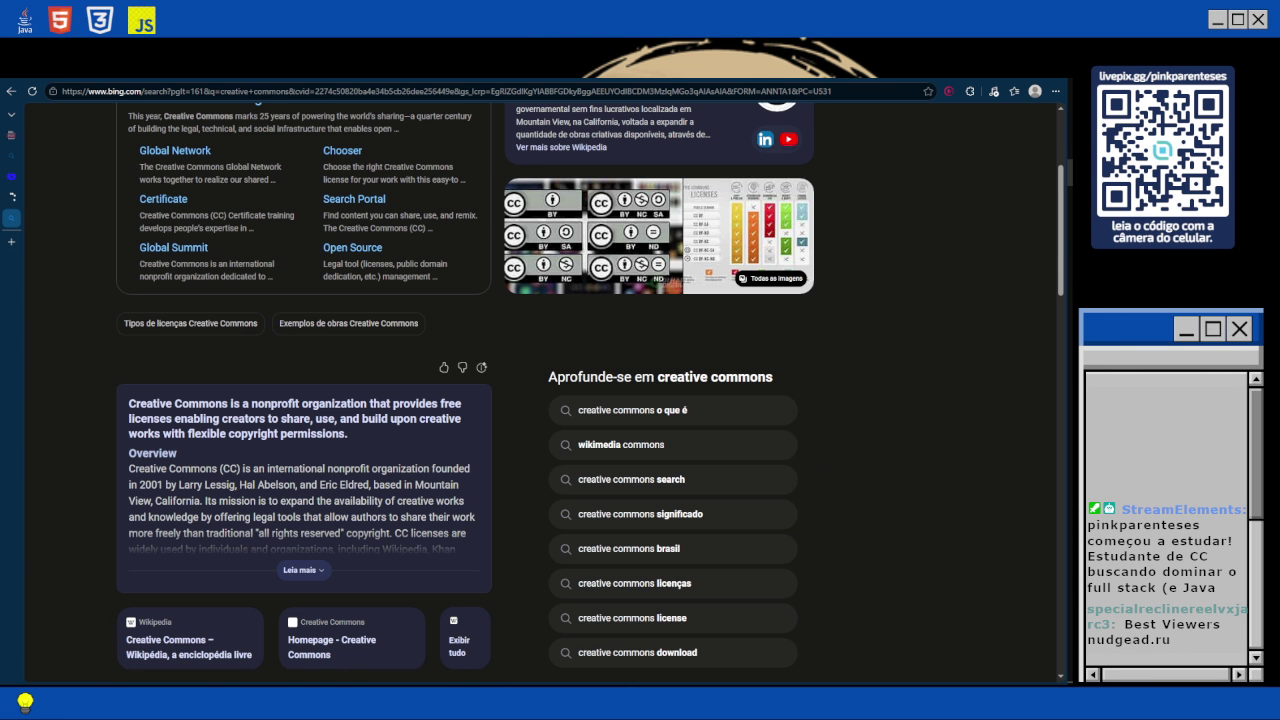
{"action": "scroll", "coordinate": [586, 393], "scroll_direction": "down", "scroll_amount": 1}
{"action": "scroll", "coordinate": [586, 393], "scroll_direction": "down", "scroll_amount": 3}
{"action": "scroll", "coordinate": [245, 390], "scroll_direction": "down", "scroll_amount": 6}
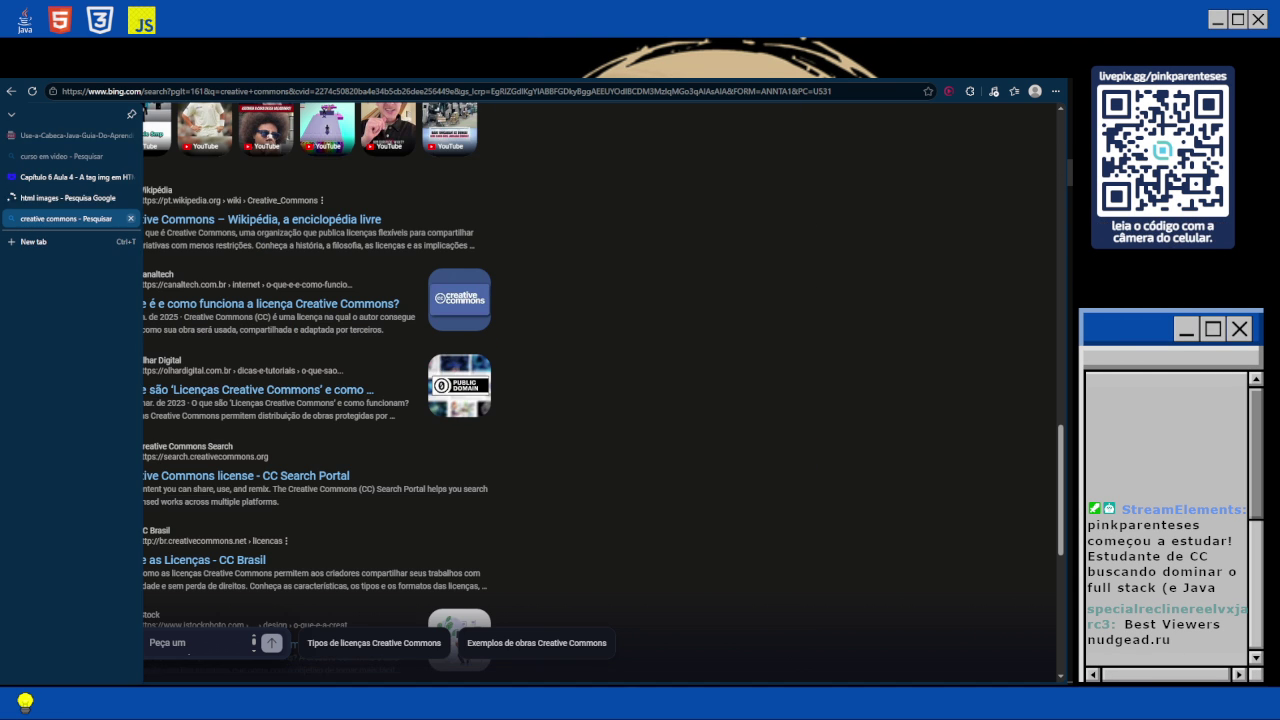
Close the creative commons tab and resume the img tag lesson video in fullscreen.
{"action": "left_click", "coordinate": [130, 218]}
{"action": "left_click", "coordinate": [75, 177]}
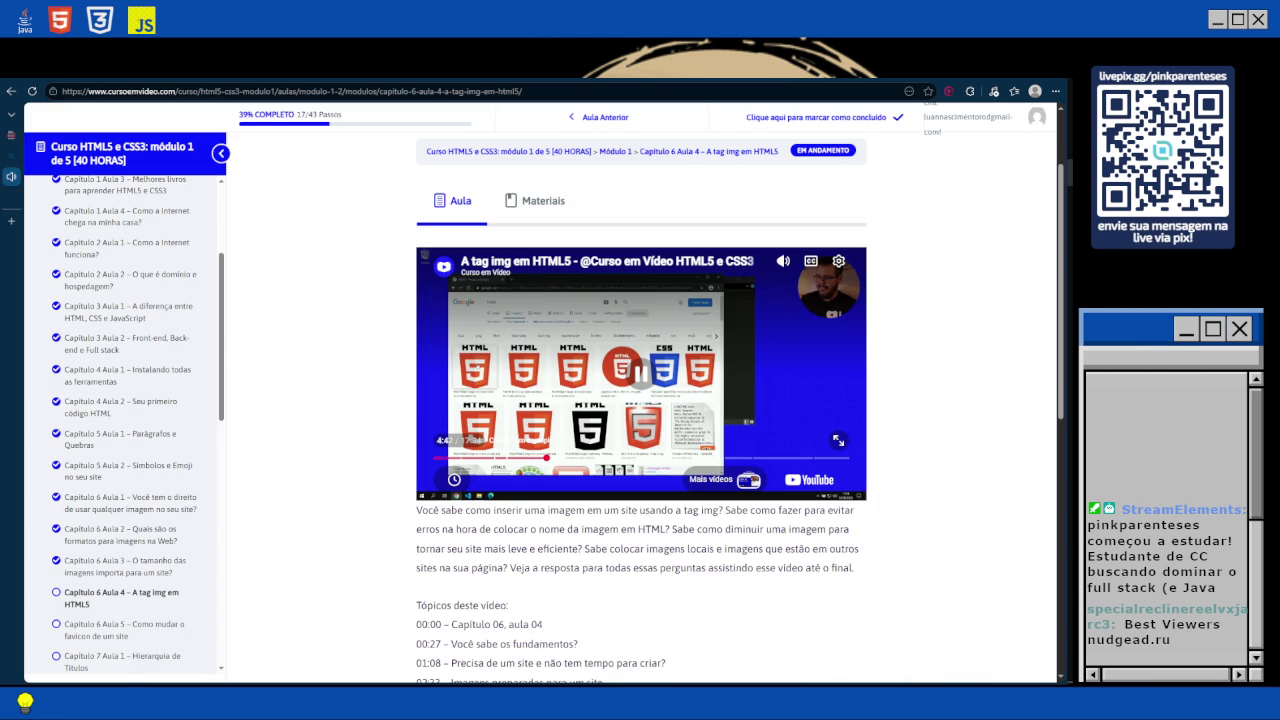
{"action": "key", "text": "space"}
{"action": "key", "text": "f"}
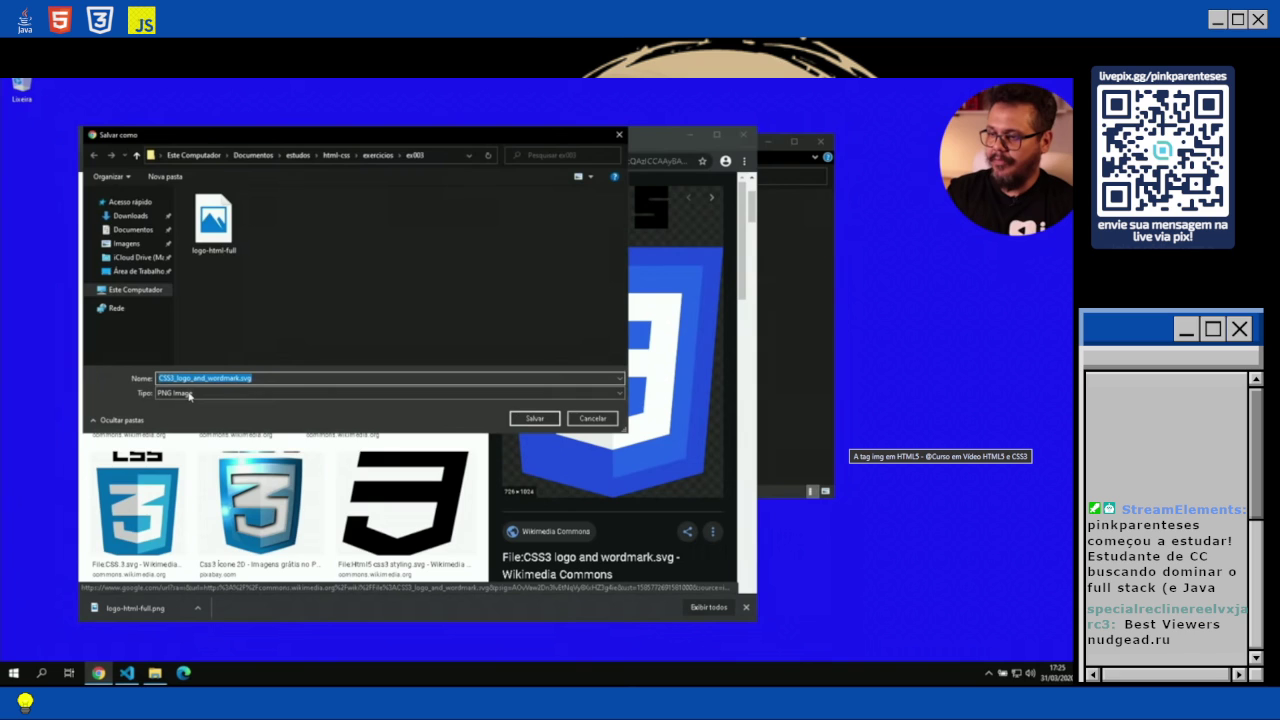
Pause the lesson on the ex003 folder showing index, logo-css-full and logo-html-full, then resume.
{"action": "key", "text": "space"}
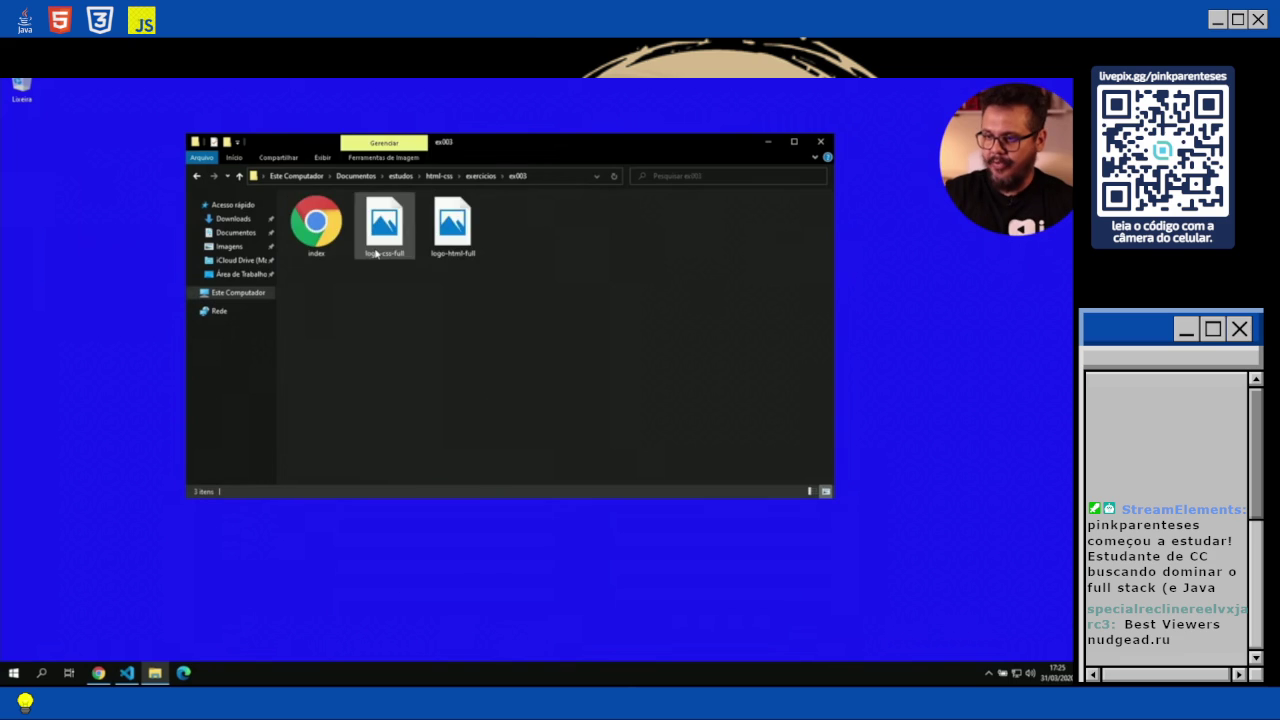
{"action": "key", "text": "space"}
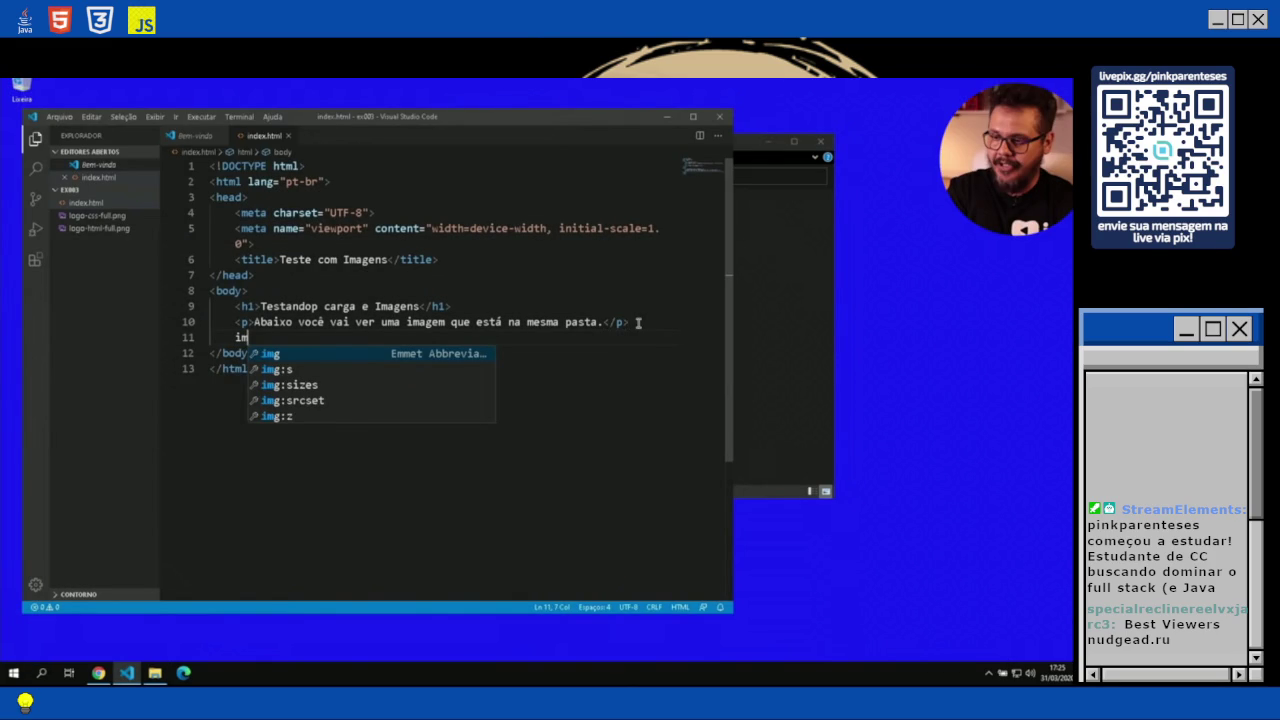
{"action": "type", "text": "img"}
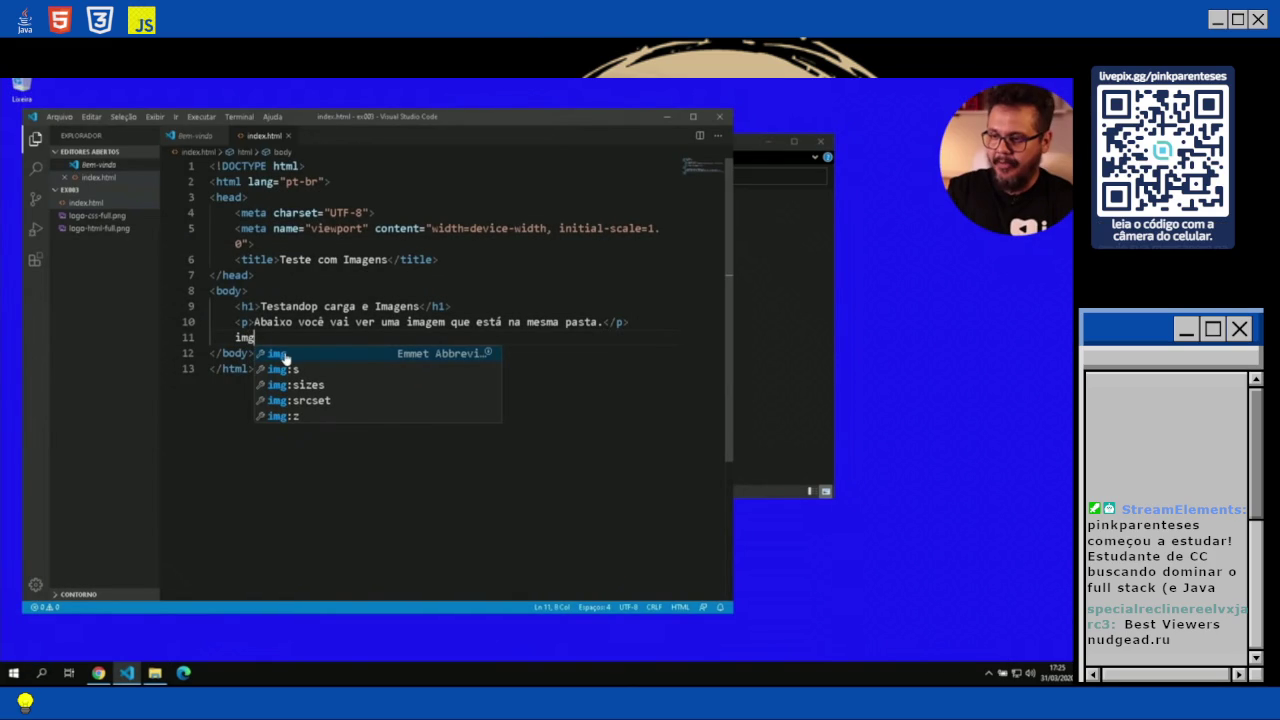
Pause the lesson once line 11 shows the empty <img src="" alt=""> tag.
{"action": "key", "text": "space"}
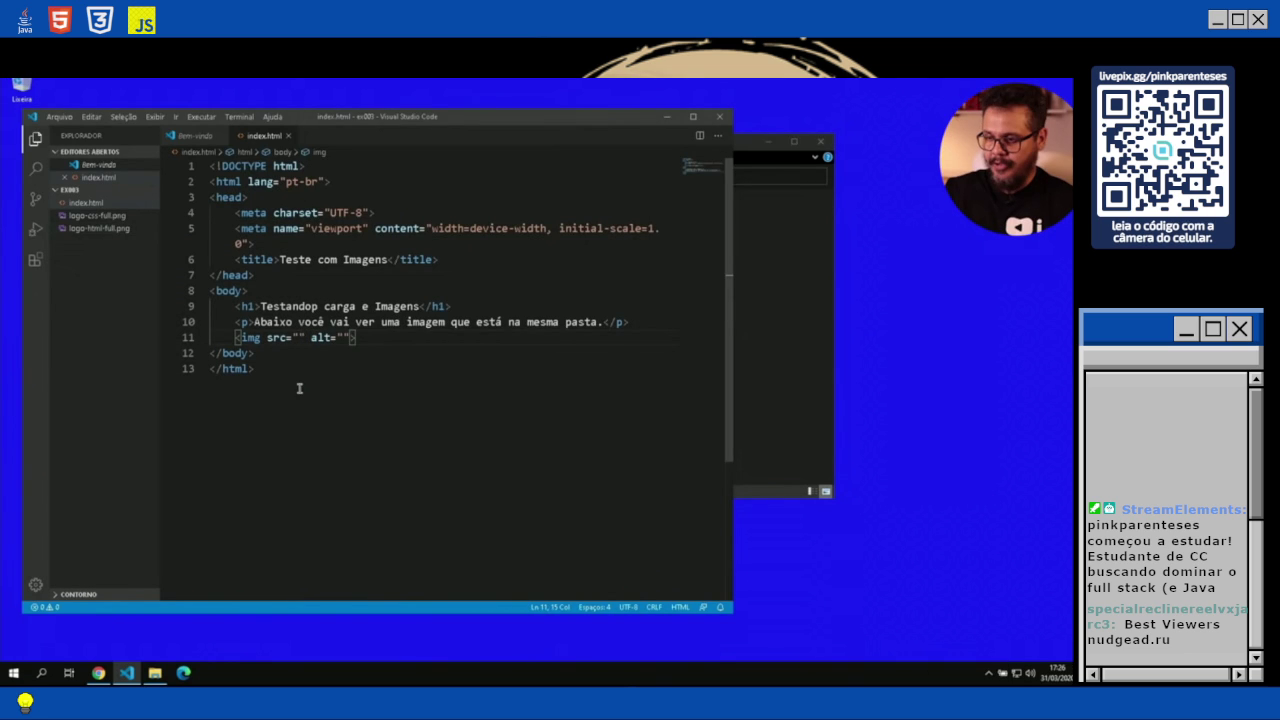
Set the img src to logo-html-full.png from the suggestions and its alt text to 'Logo HTML5'.
{"action": "key", "text": "ctrl+space"}
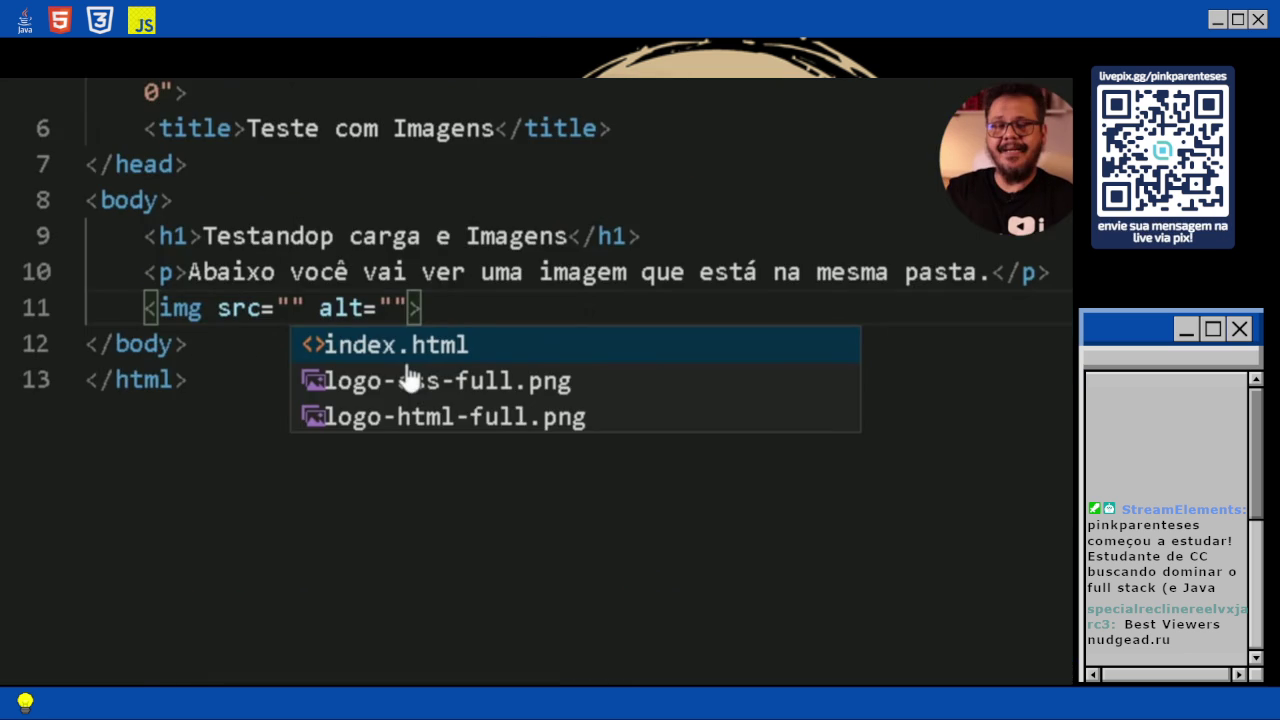
{"action": "left_click", "coordinate": [450, 416]}
{"action": "left_click", "coordinate": [456, 338]}
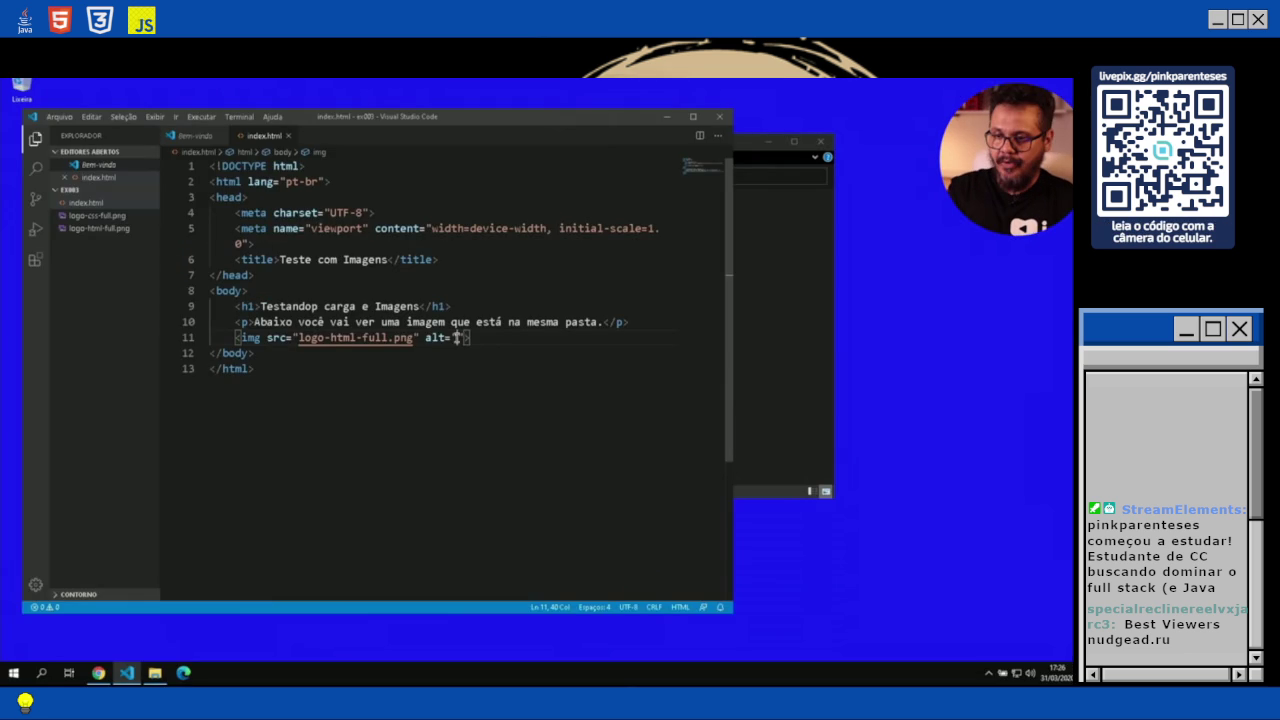
{"action": "type", "text": "Logo HTML5"}
{"action": "left_click_drag", "start_coordinate": [457, 338], "coordinate": [523, 337]}
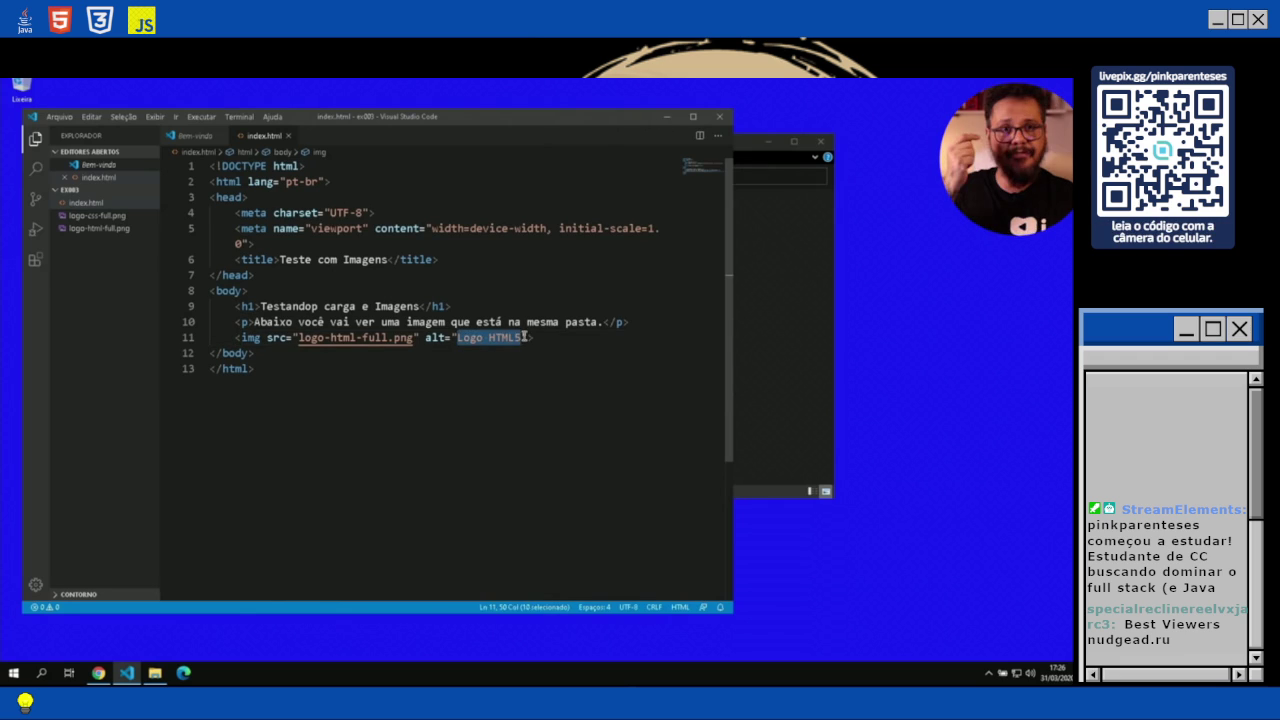
{"action": "left_click", "coordinate": [526, 337]}
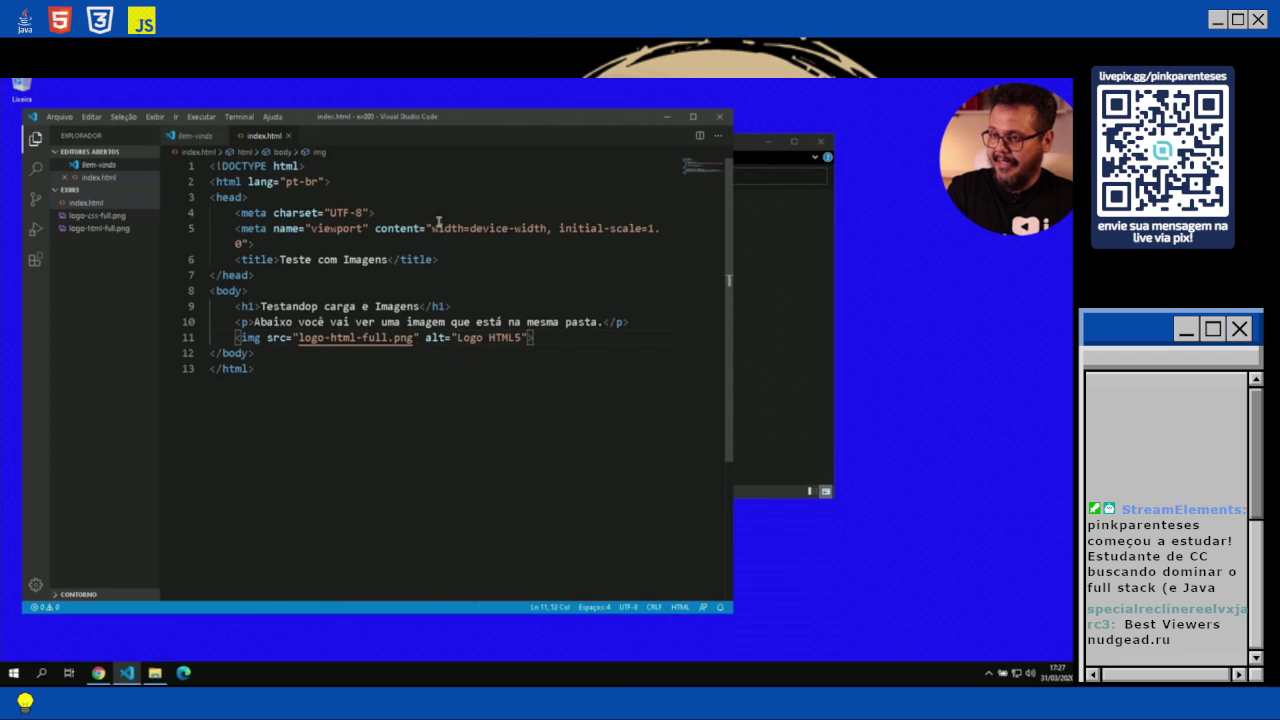
{"action": "key", "text": "alt+Tab"}
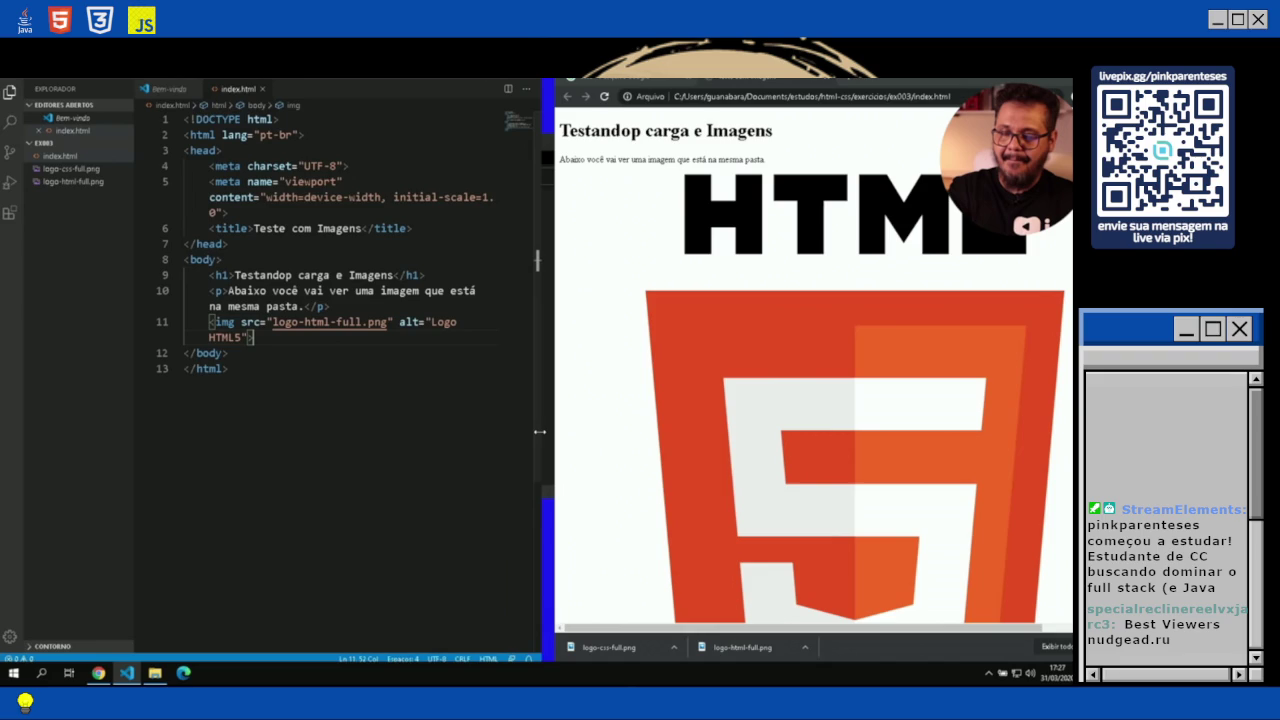
Pause the lesson video to view the page with the large HTML5 logo.
{"action": "key", "text": "space"}
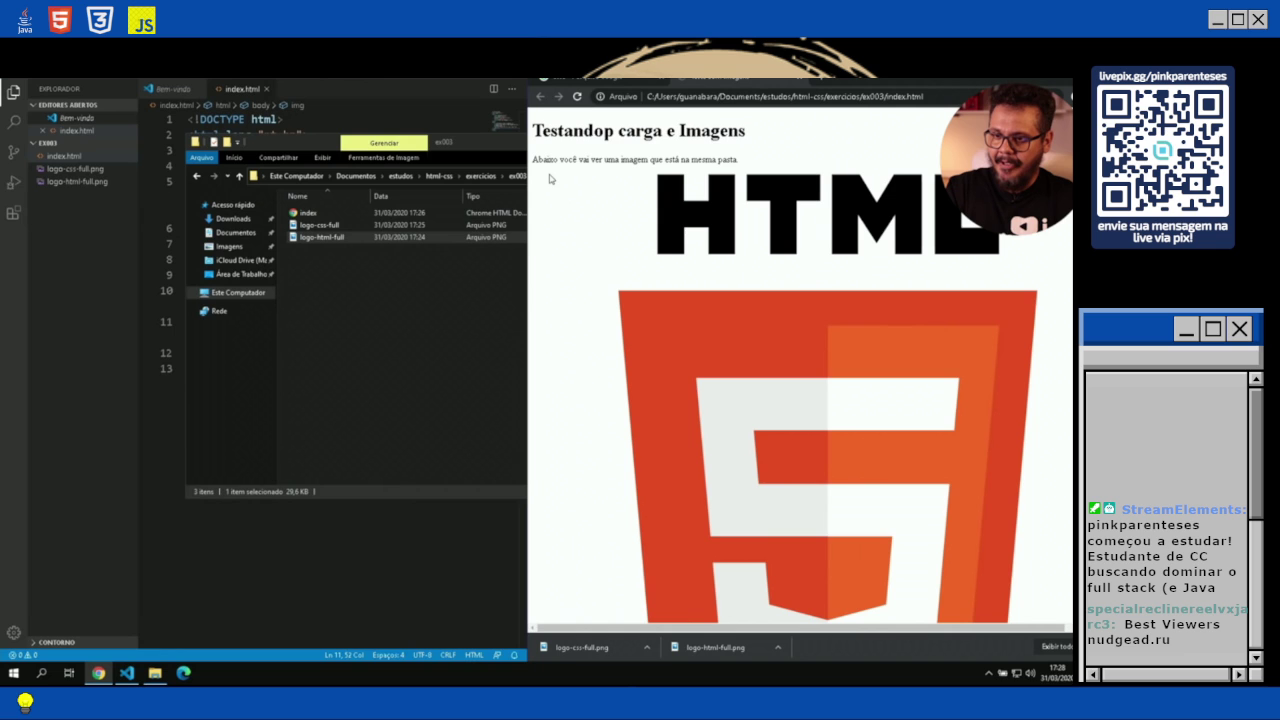
Select logo-css-full and logo-html-full in the ex003 folder and open both with Editar in GIMP.
{"action": "left_click", "coordinate": [369, 278]}
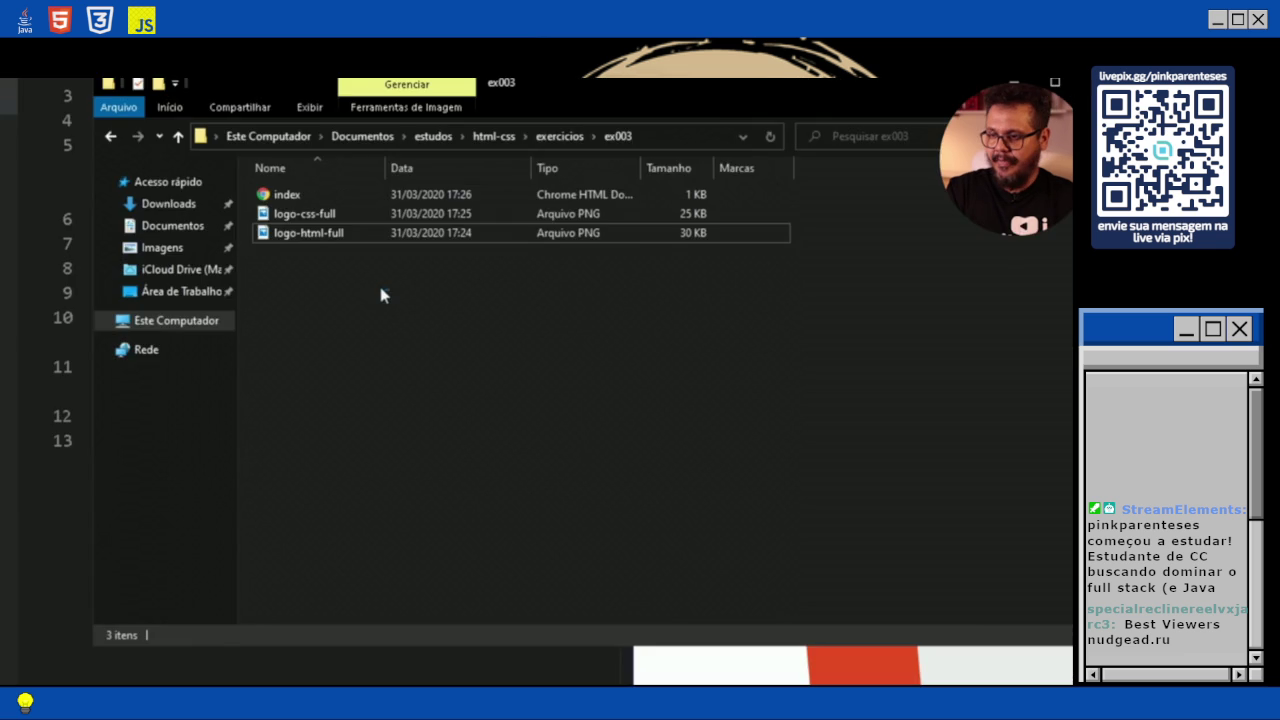
{"action": "left_click_drag", "start_coordinate": [380, 293], "coordinate": [292, 213]}
{"action": "right_click", "coordinate": [292, 213]}
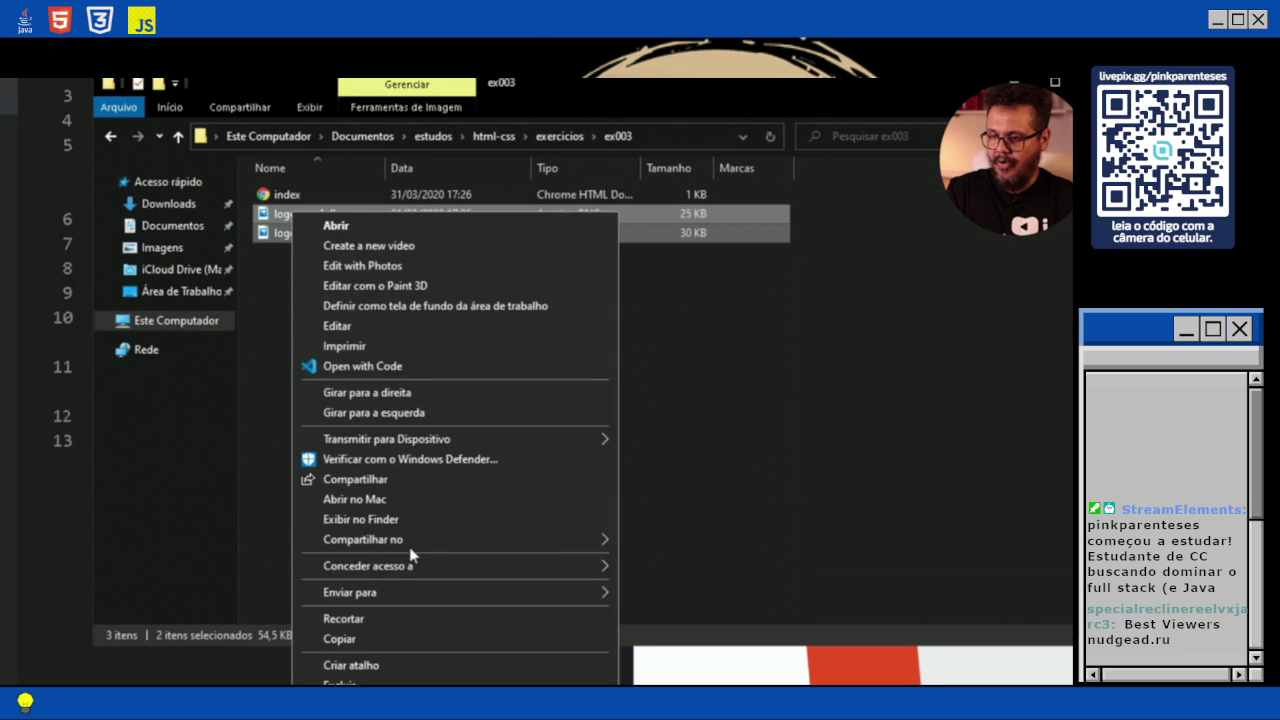
{"action": "left_click", "coordinate": [337, 325]}
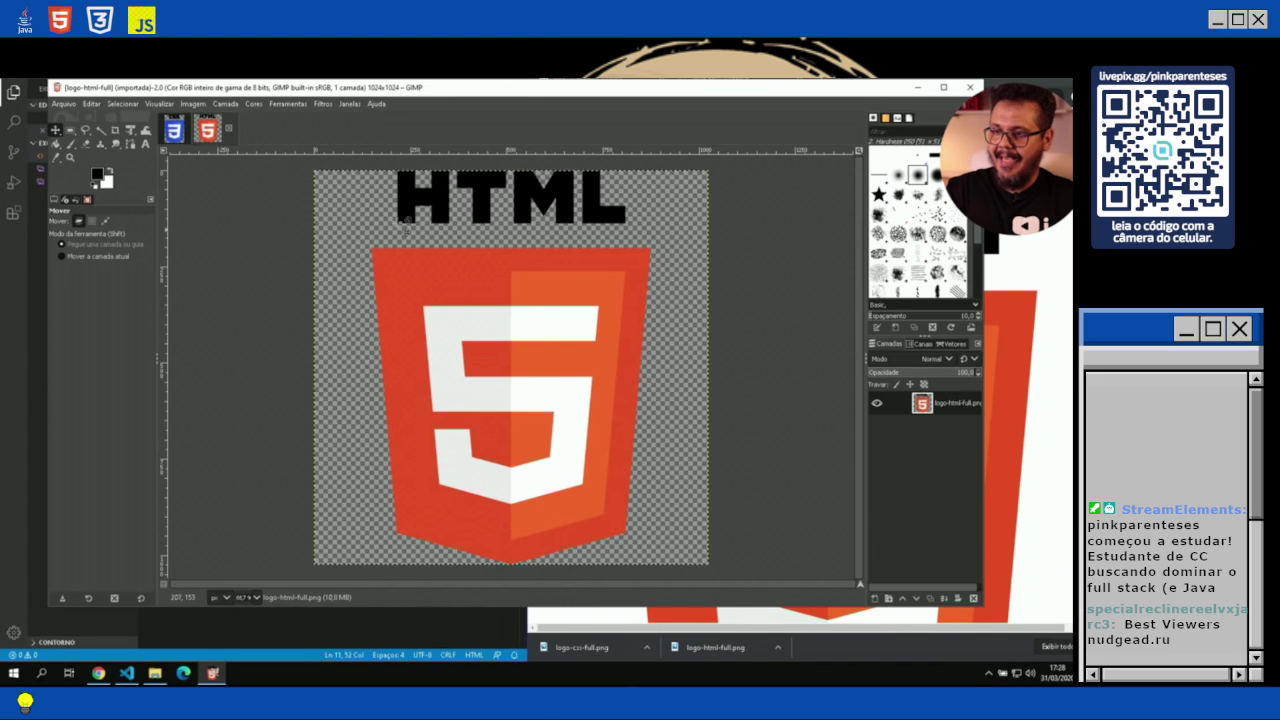
Crop logo-html-full tightly around the HTML5 logo, then bring up Scale Image for 200×278.
{"action": "key", "text": "shift+c"}
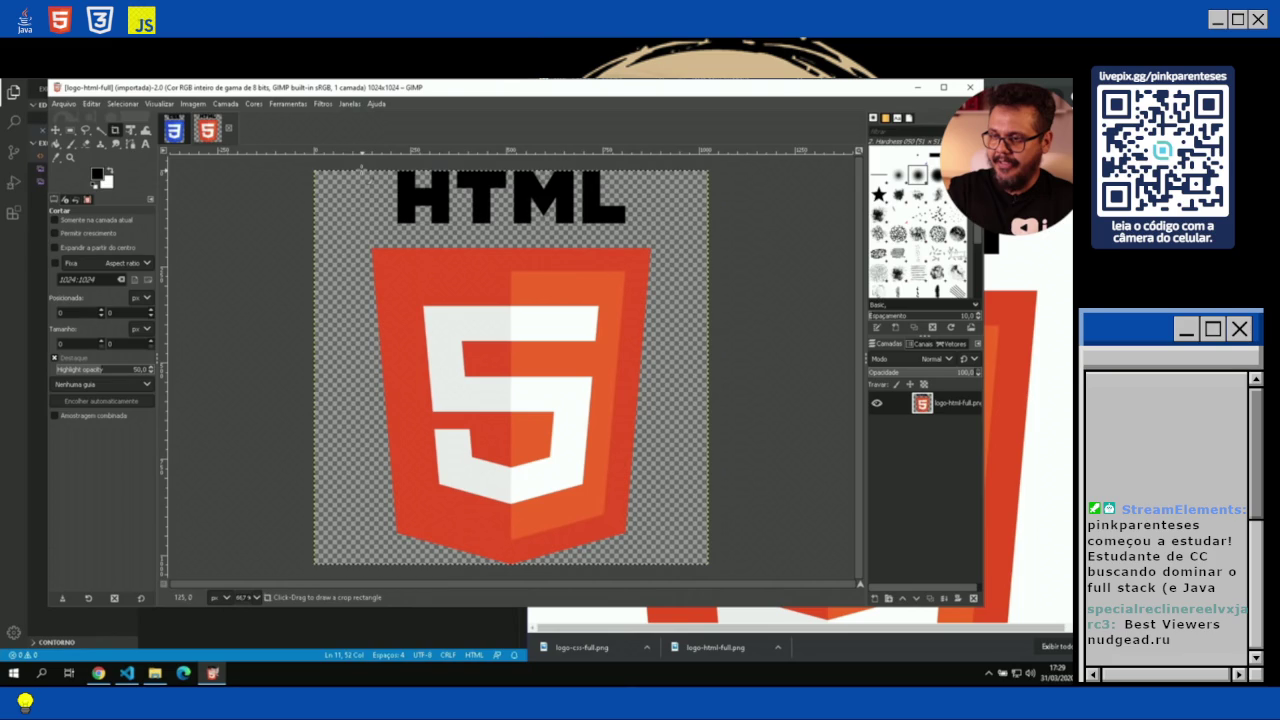
{"action": "left_click_drag", "start_coordinate": [370, 170], "coordinate": [653, 564]}
{"action": "key", "text": "Return"}
{"action": "left_click", "coordinate": [193, 103]}
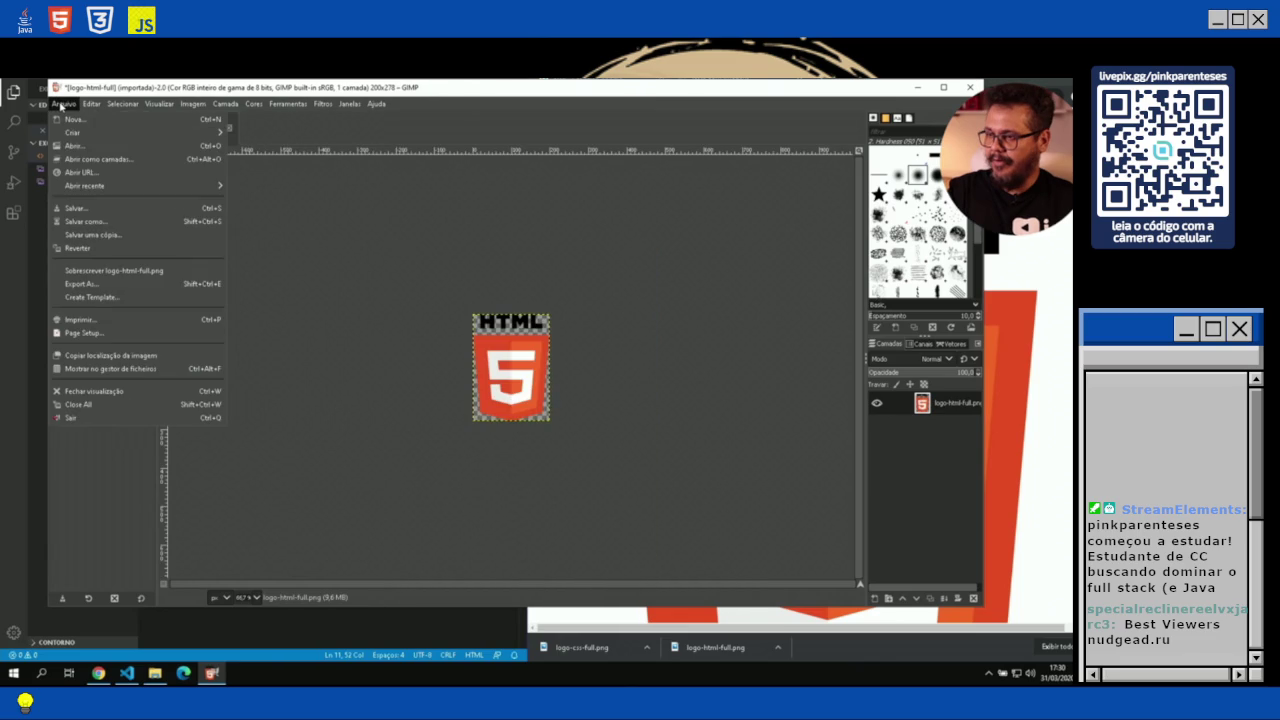
Export the reduced HTML logo as logo-html-200.png in the ex003 folder.
{"action": "left_click", "coordinate": [81, 283]}
{"action": "type", "text": "<img src=\"\" alt=\"Logo HTML5\">"}
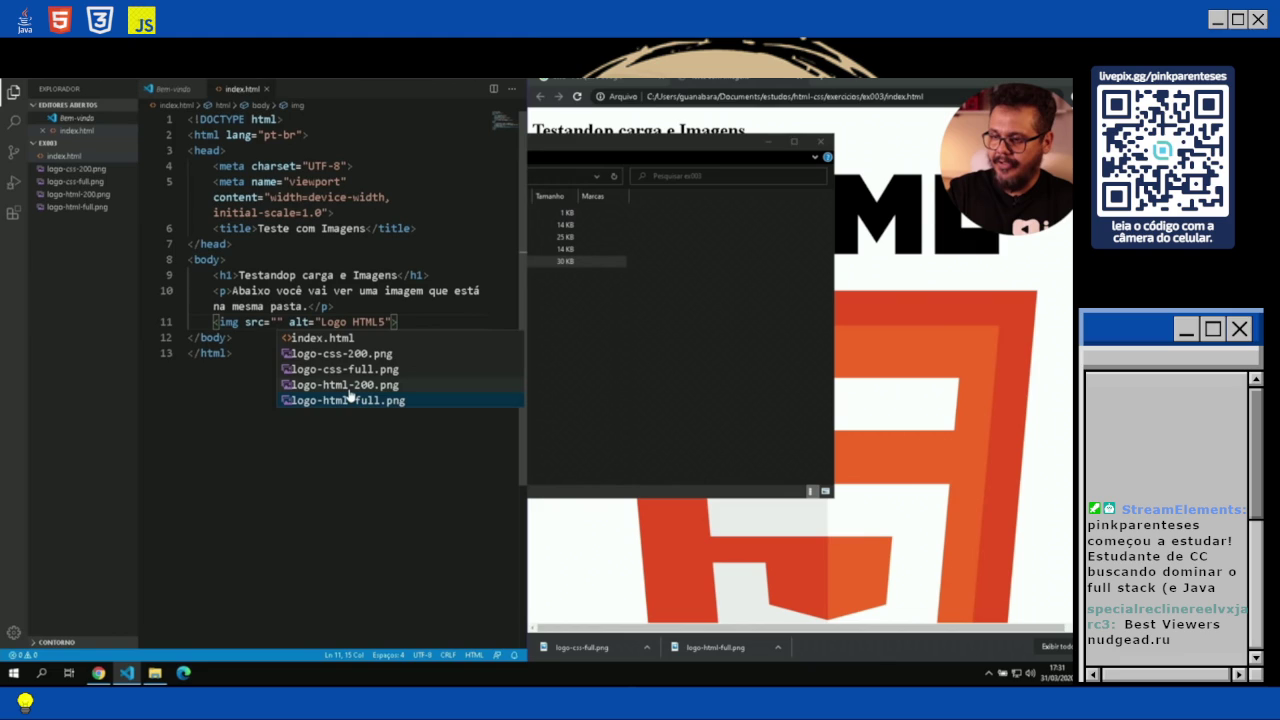
Select logo-css-200 in the ex003 listing to check its 13.3 KB file size.
{"action": "left_click", "coordinate": [555, 224]}
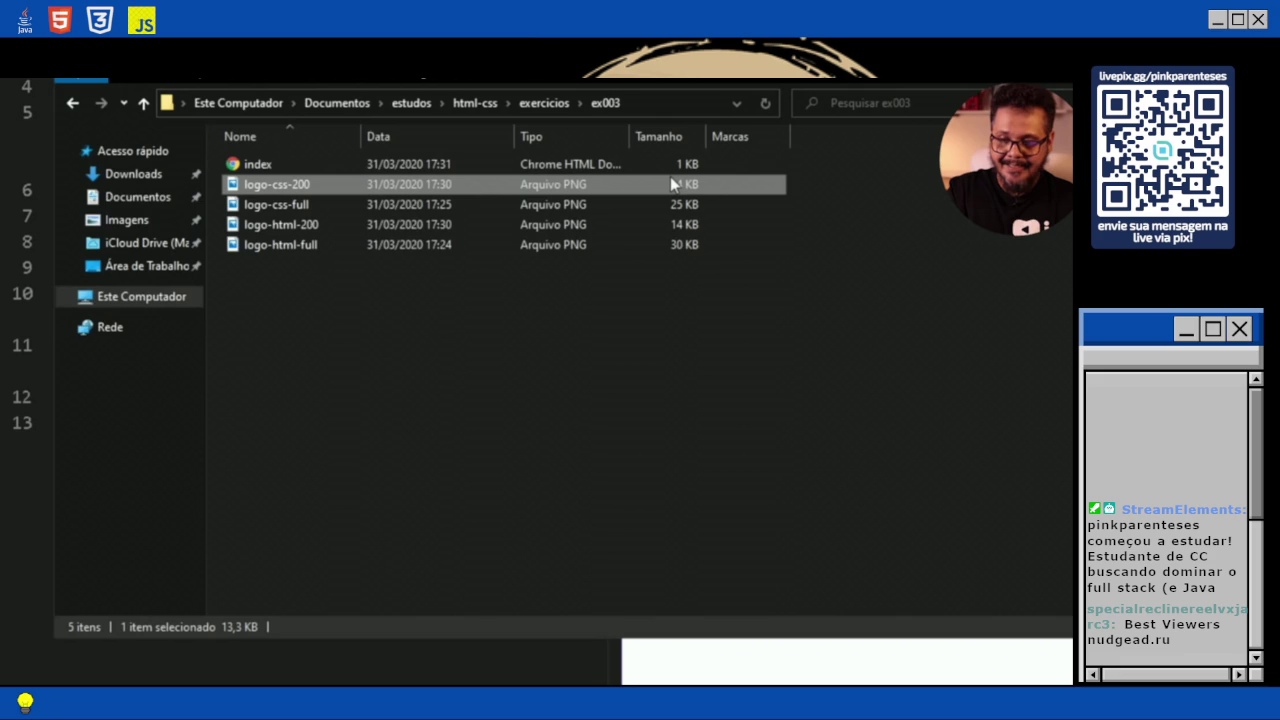
Select logo-html-full in the ex003 folder to compare its file size.
{"action": "left_click", "coordinate": [300, 244]}
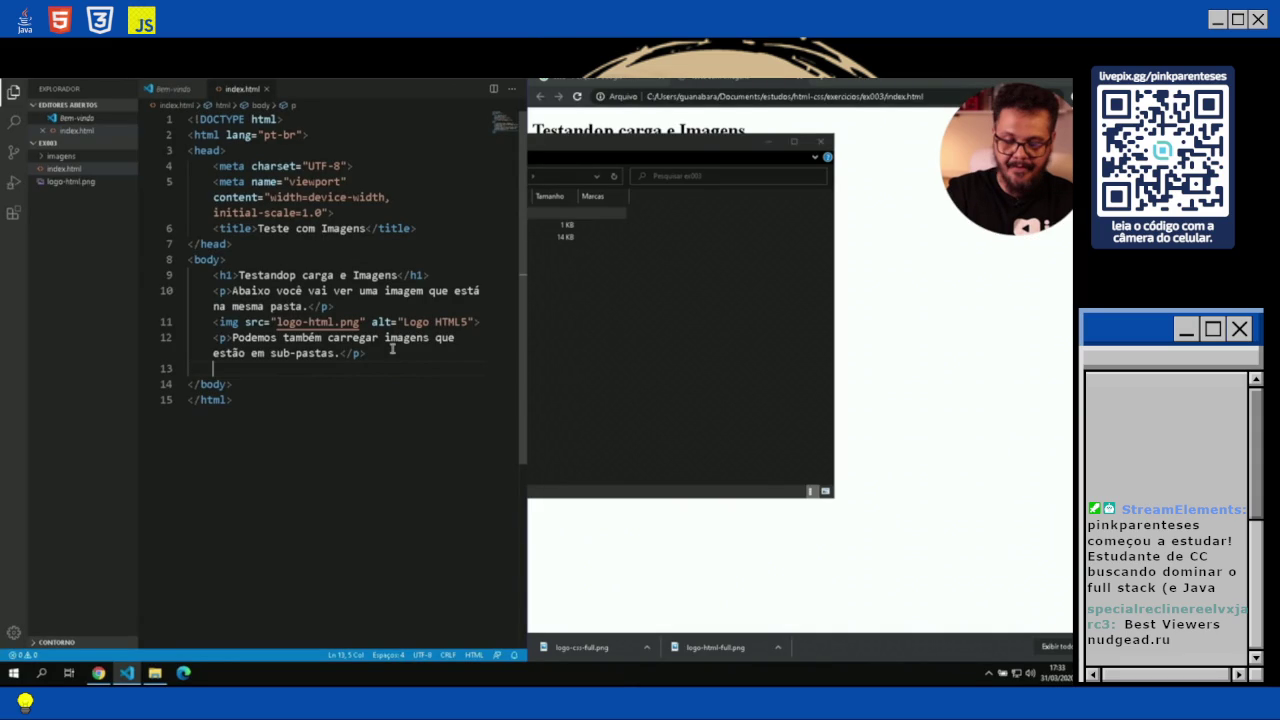
Start an img tag in index.html loading logo-css.png with alt text 'Logo CS…'.
{"action": "type", "text": "<img src=\"logo-css.png\" alt=\"Logo CS"}
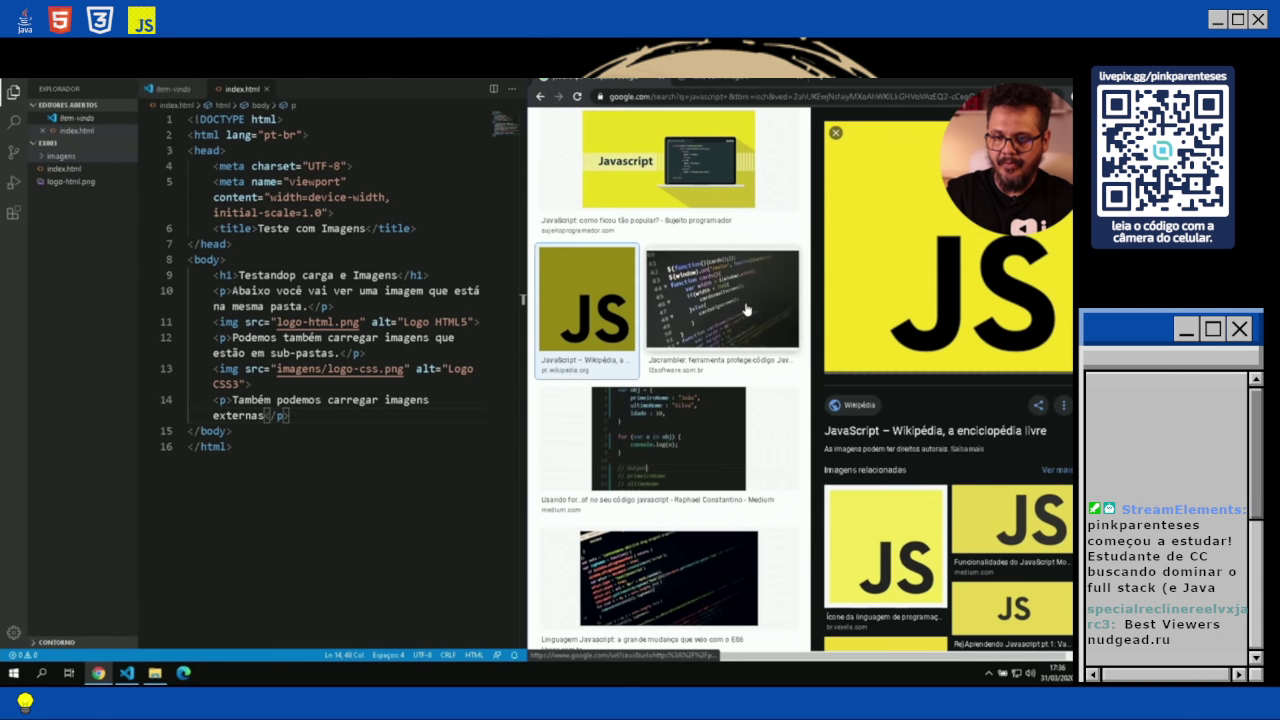
Cycle away from the JavaScript logo results to another open browser tab with Ctrl+Tab.
{"action": "key", "text": "ctrl+Tab"}
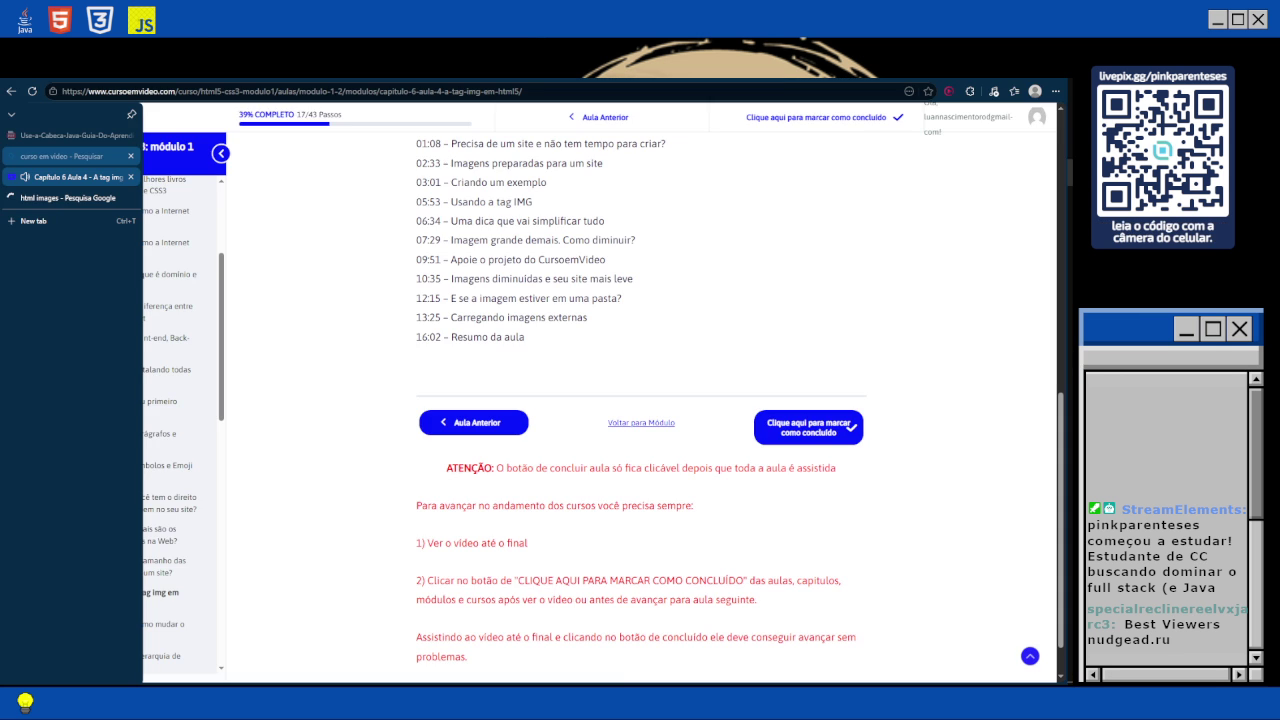
Mark the 'A tag img em HTML5' lesson as completed.
{"action": "left_click", "coordinate": [808, 427]}
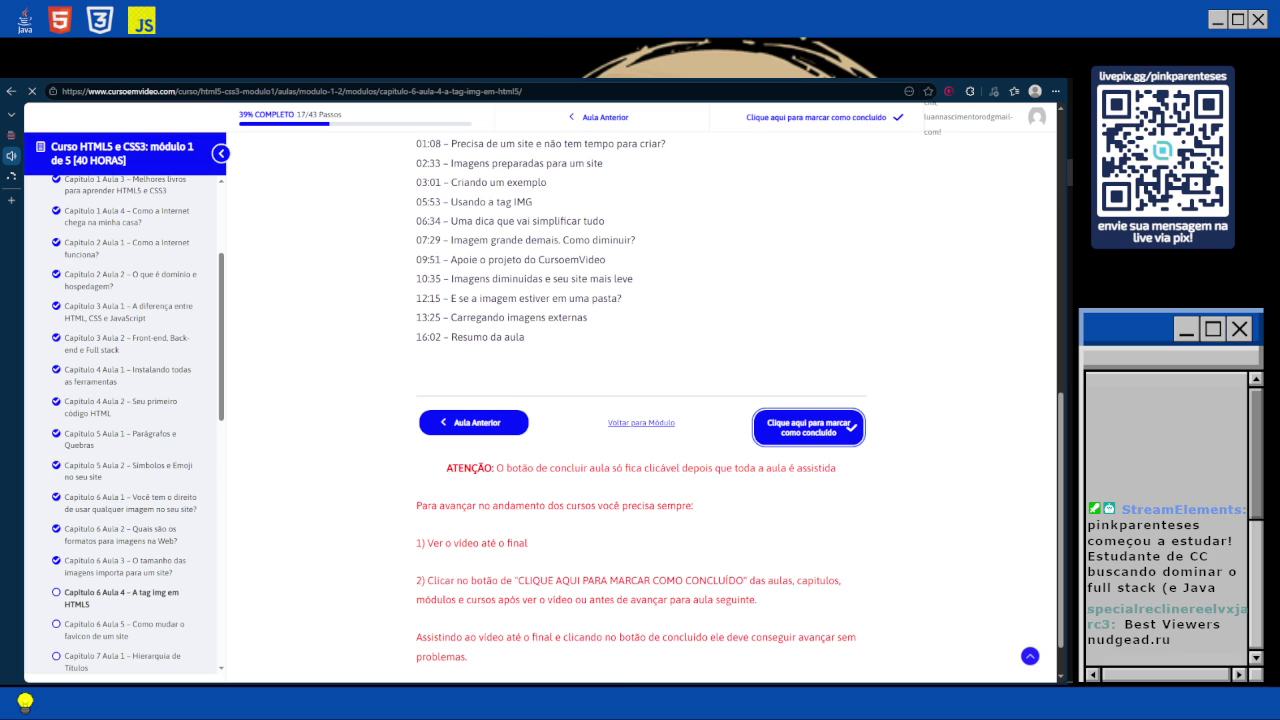
Switch to VS Code and type 'Images can be showed' into the empty paragraph on line 11.
{"action": "key", "text": "alt+Tab"}
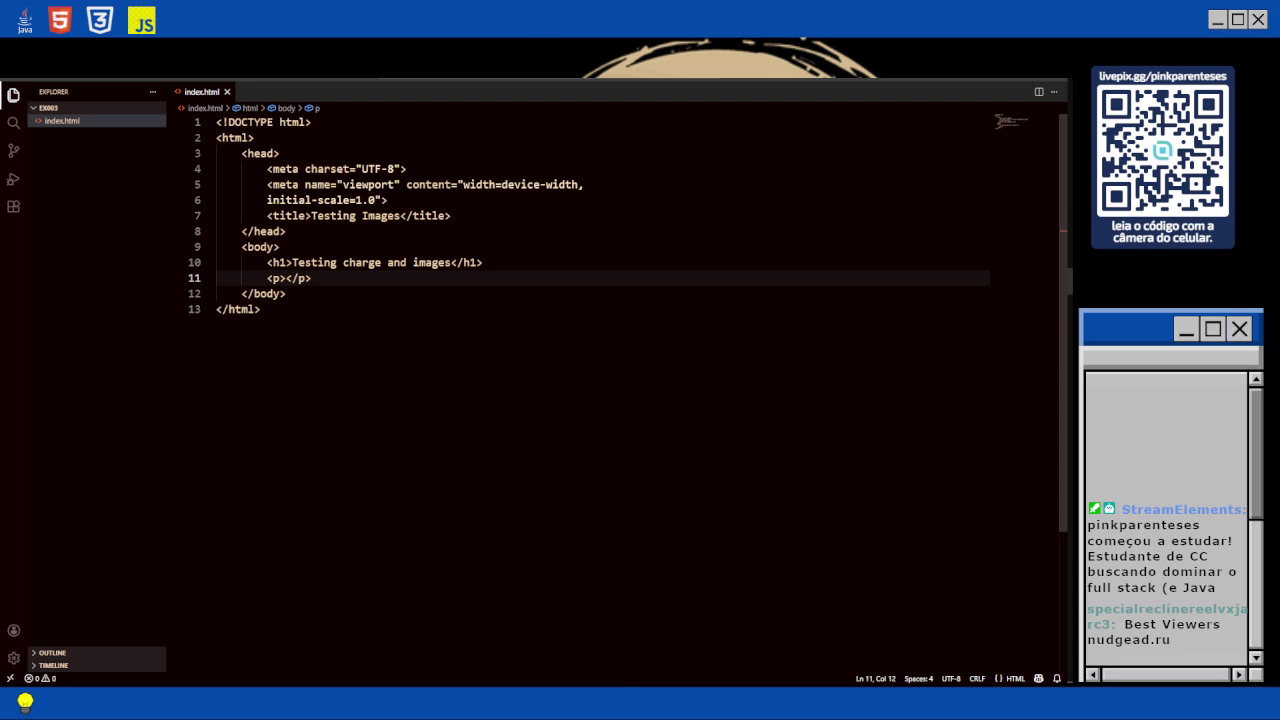
{"action": "type", "text": "Images can be showed"}
Add 'on a web site with a &lt' to the paragraph on line 11.
{"action": "type", "text": "on a web site"}
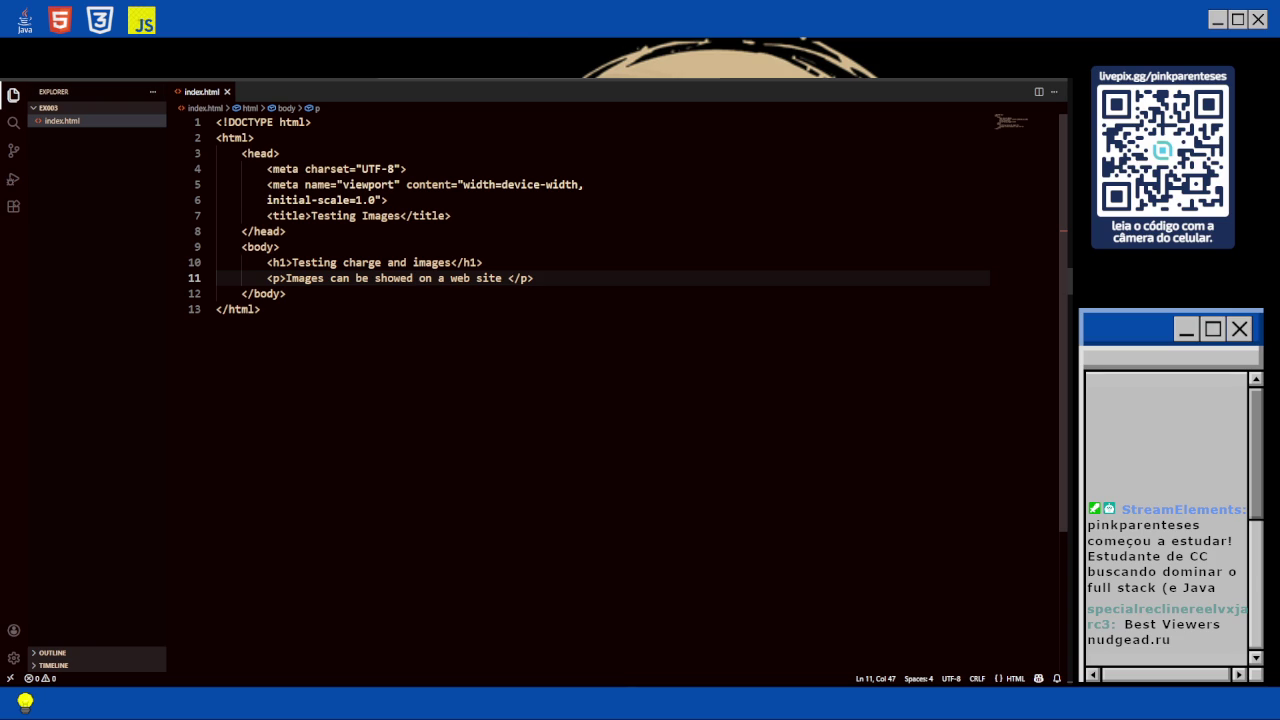
{"action": "type", "text": "with a &lt"}
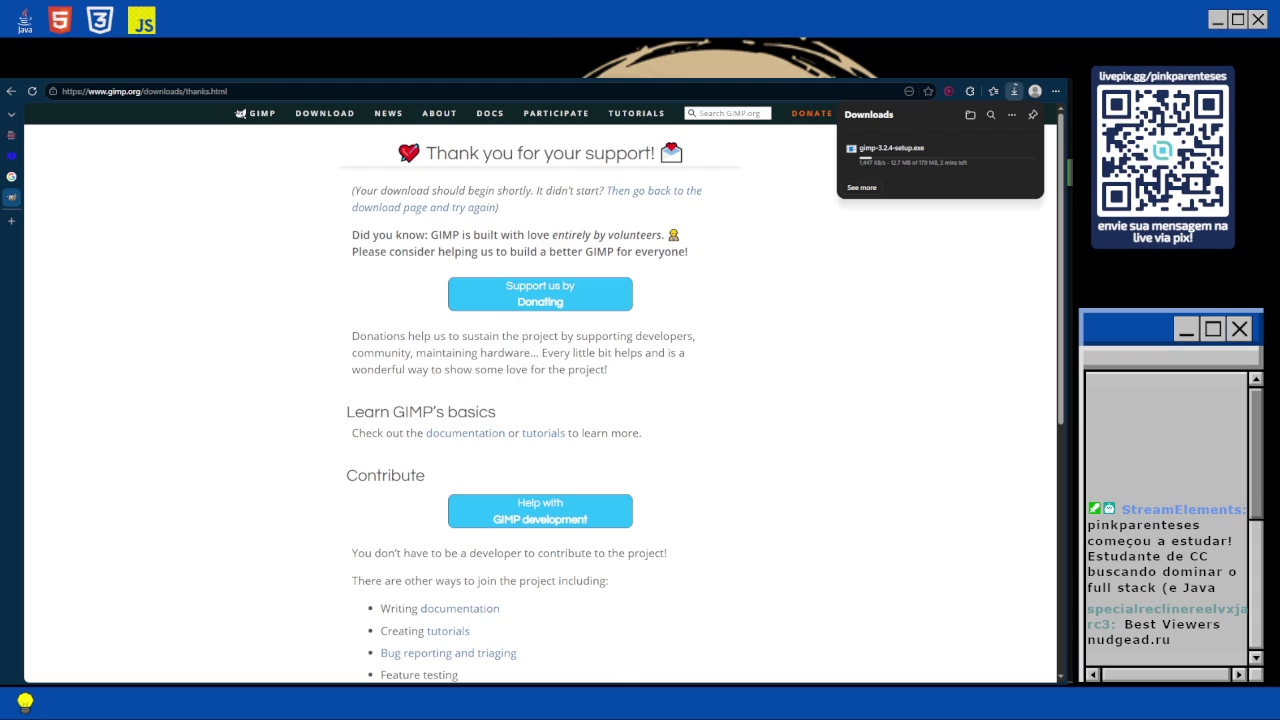
Switch from the browser back to the Obsidian notes.
{"action": "key", "text": "alt+Tab"}
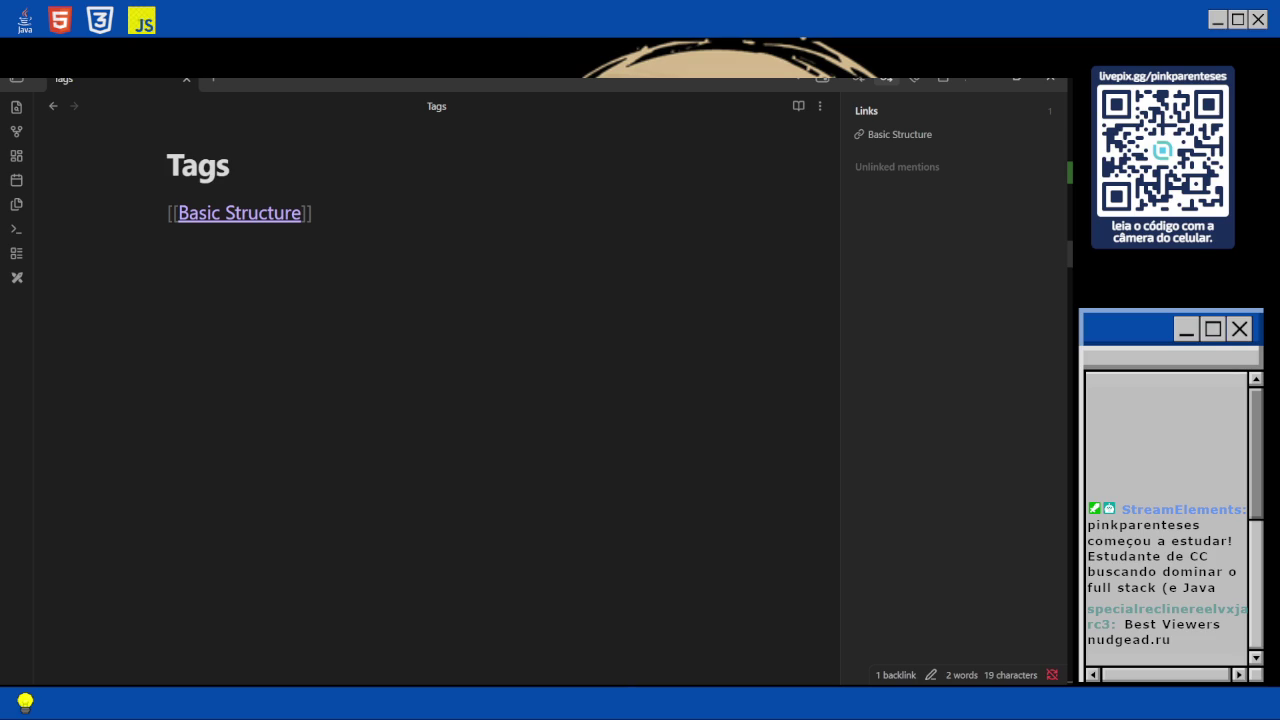
From the Tags note, create a new note titled 'Images'.
{"action": "left_click", "coordinate": [313, 212]}
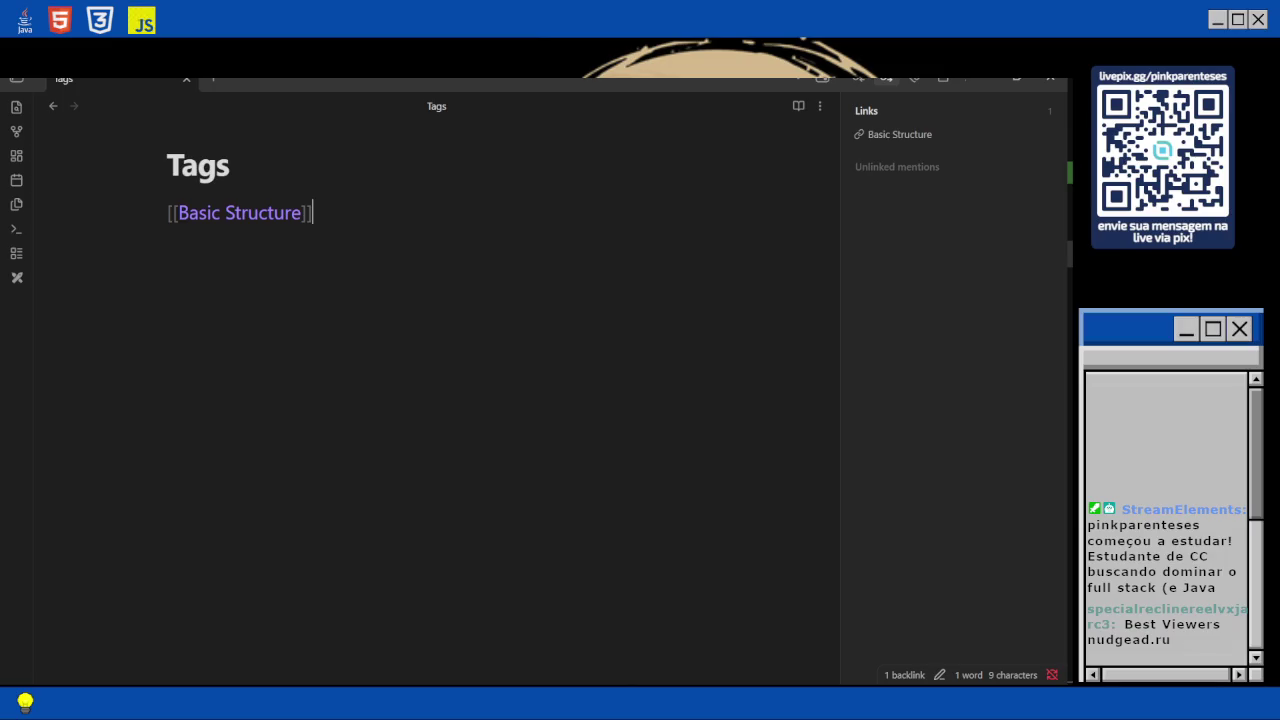
{"action": "key", "text": "ctrl+o"}
{"action": "type", "text": "Images"}
{"action": "key", "text": "Return"}
{"action": "type", "text": "#"}
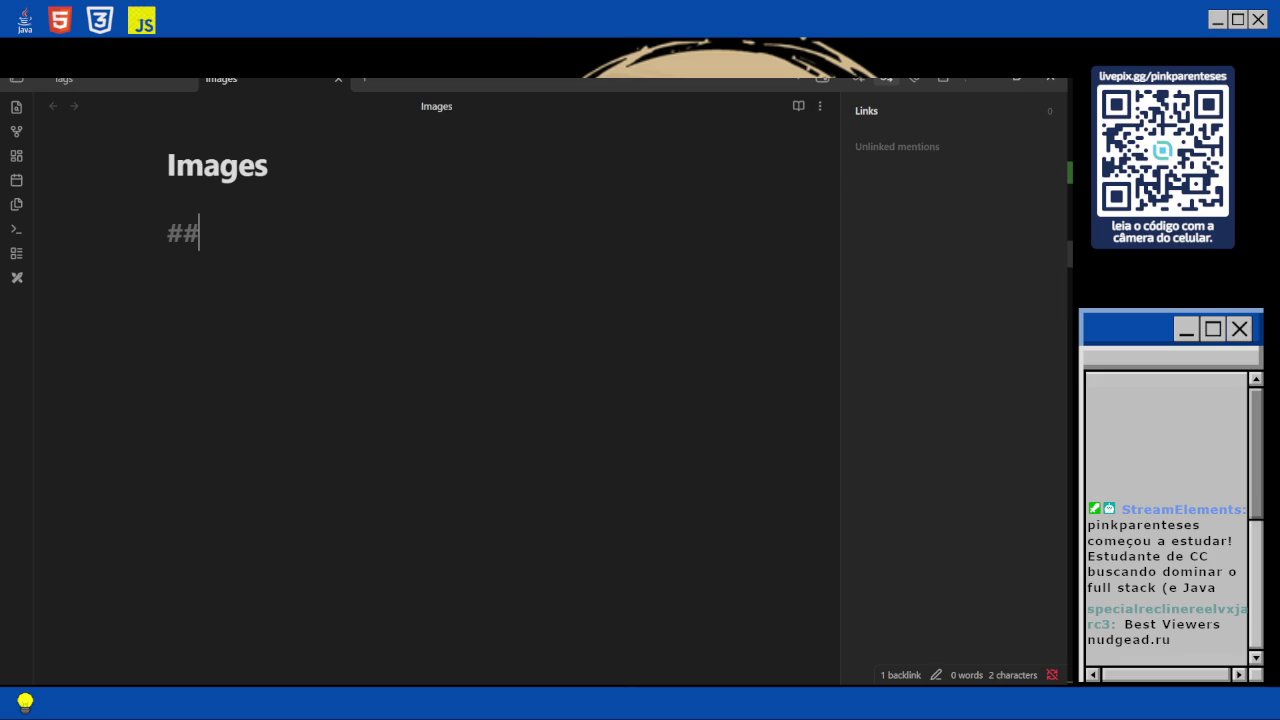
Write the `<img>` heading at the top of the Images note.
{"action": "type", "text": "# <"}
{"action": "key", "text": "BackSpace"}
{"action": "type", "text": "`<img>`"}
{"action": "type", "text": "Basi"}
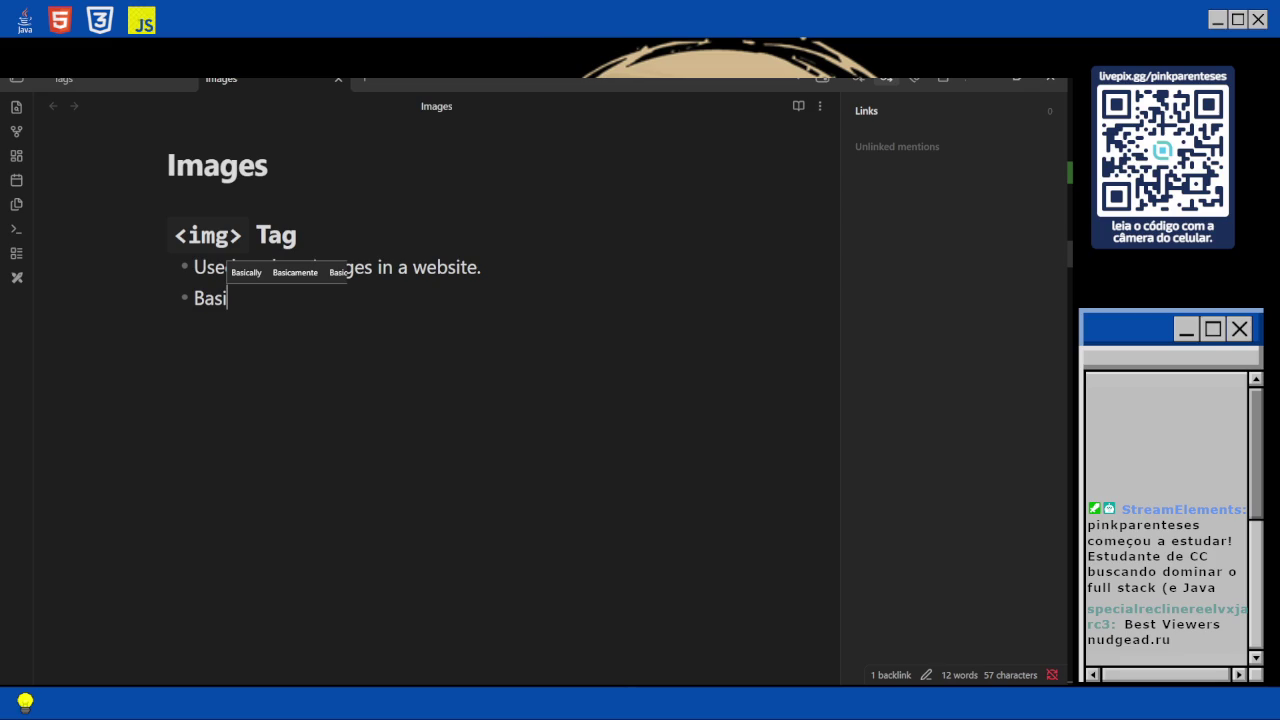
Finish the 'Basic structure:' bullet and add a nested example `<img src="filename.extension" alt="alternative`.
{"action": "type", "text": "c structure:"}
{"action": "key", "text": "Return"}
{"action": "key", "text": "Tab"}
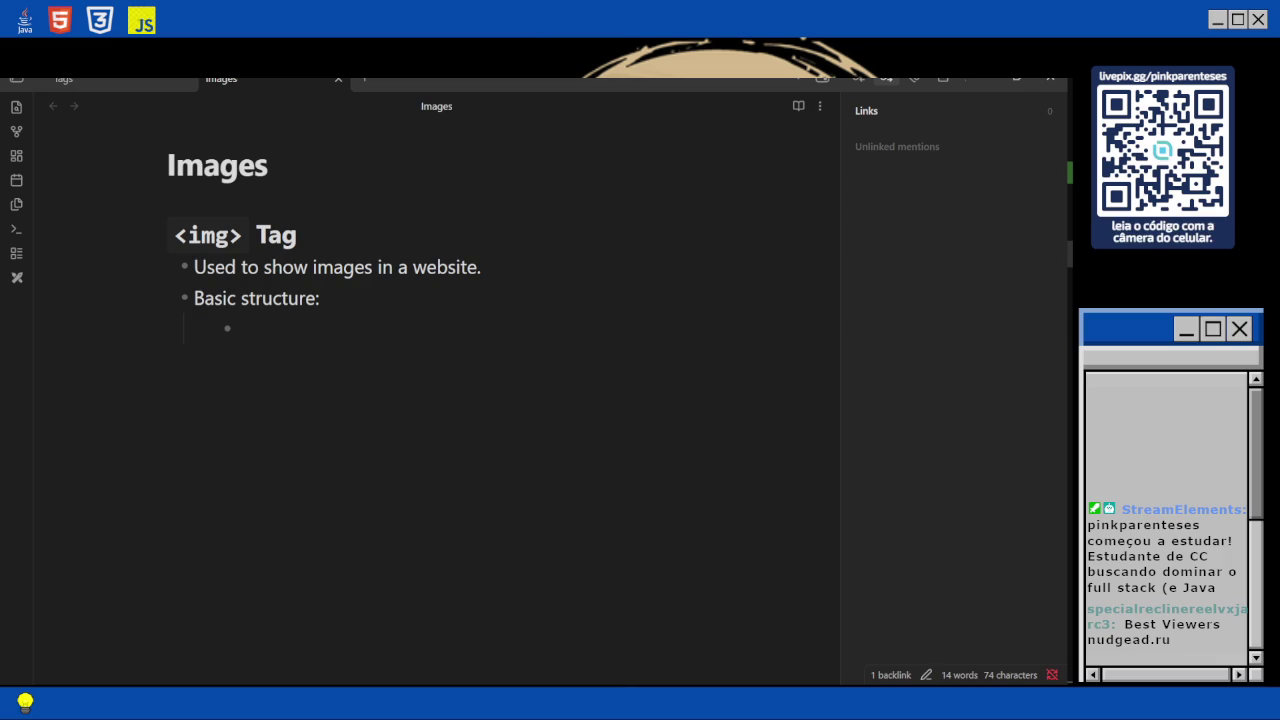
{"action": "type", "text": "`<img src=\"filename.extension\" alt=\""}
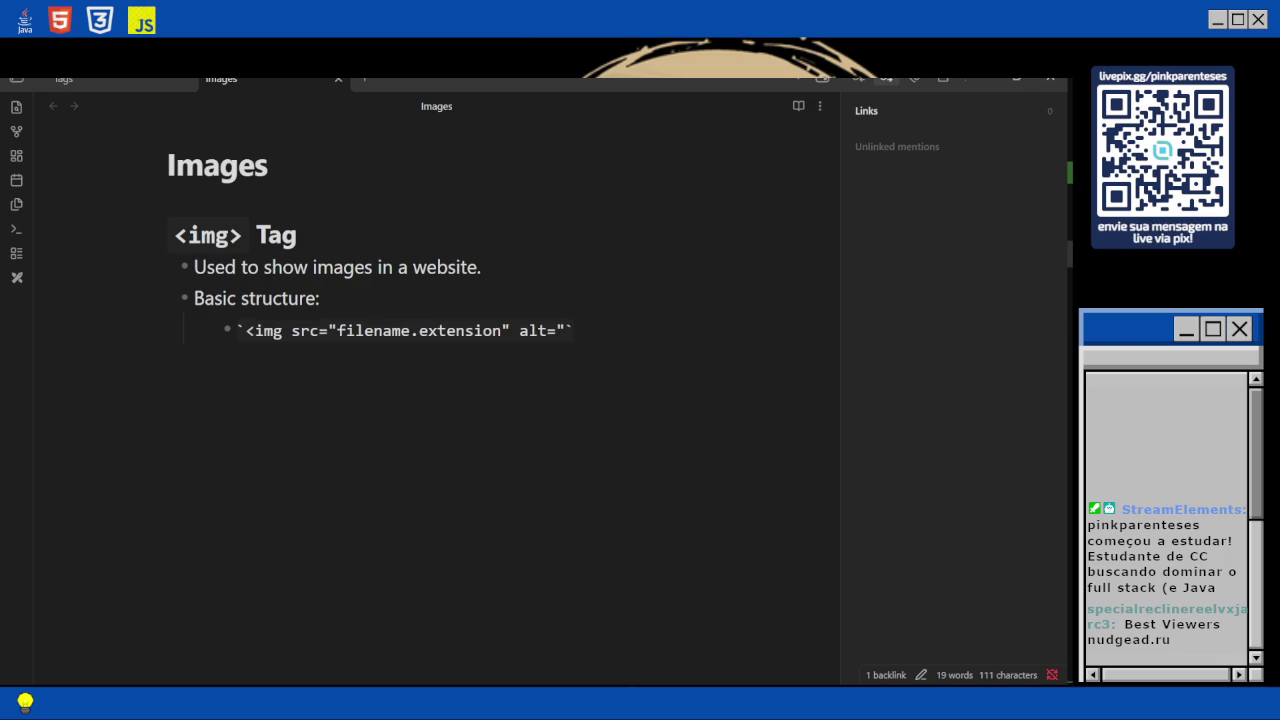
{"action": "type", "text": "alternative"}
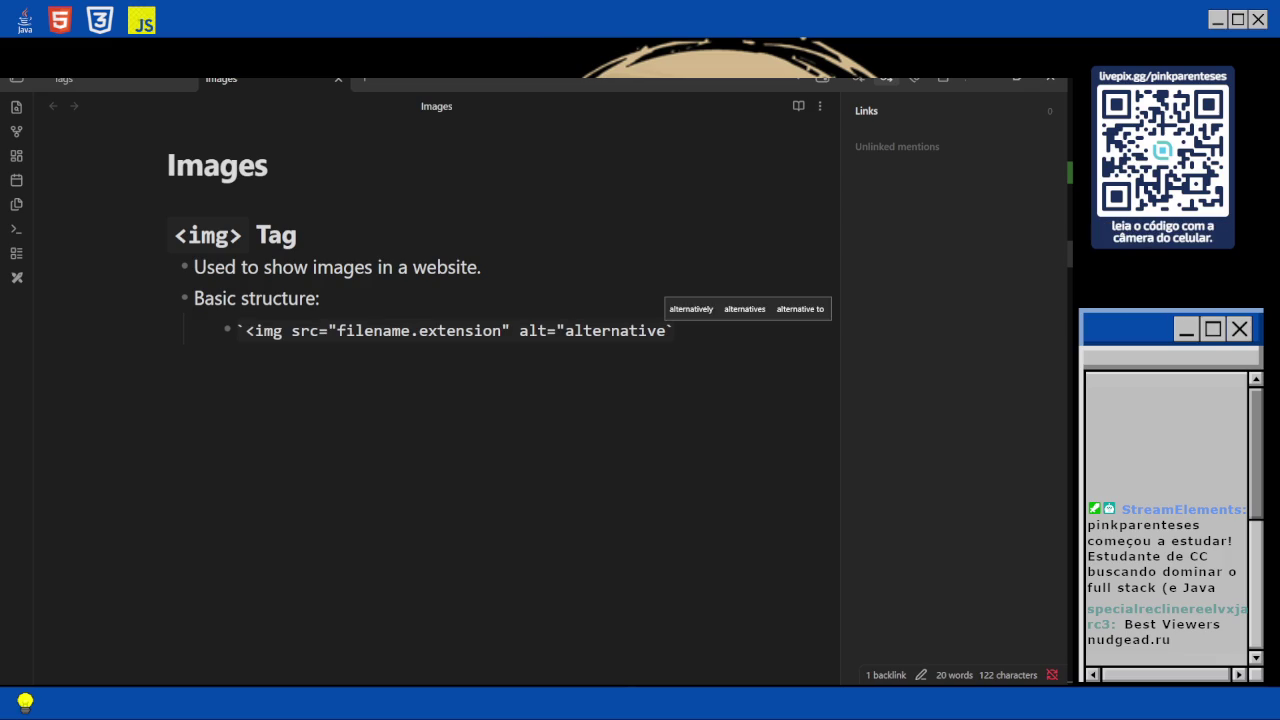